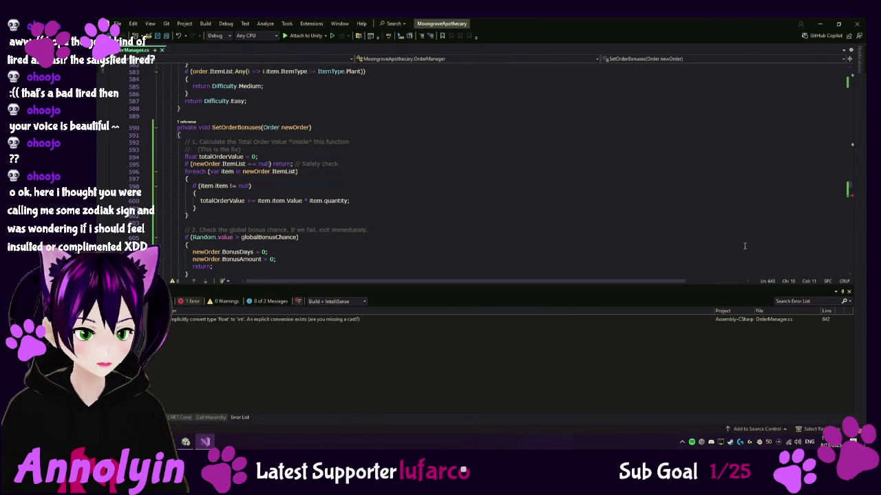
Scroll down to line 642 and place the cursor in totalOrderValue where the conversion error appears.
scroll(370, 208, down, 7)
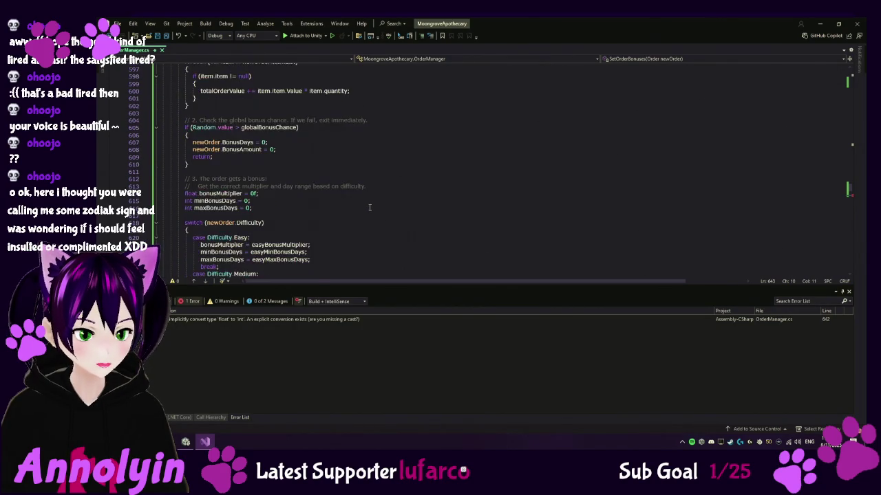
scroll(370, 207, down, 5)
scroll(369, 206, down, 1)
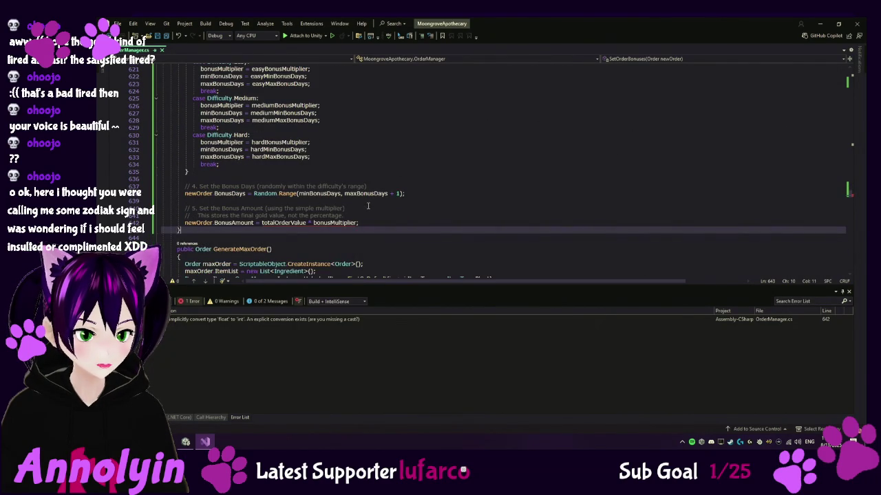
mouse_move(292, 224)
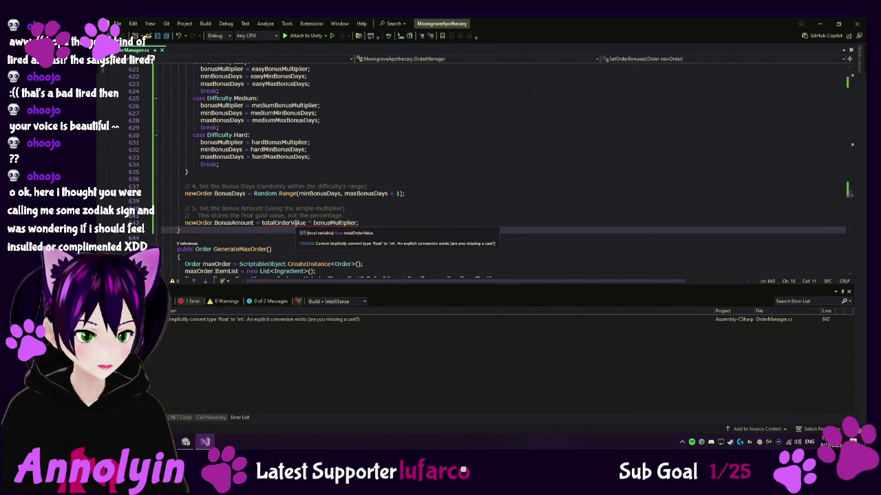
click(290, 222)
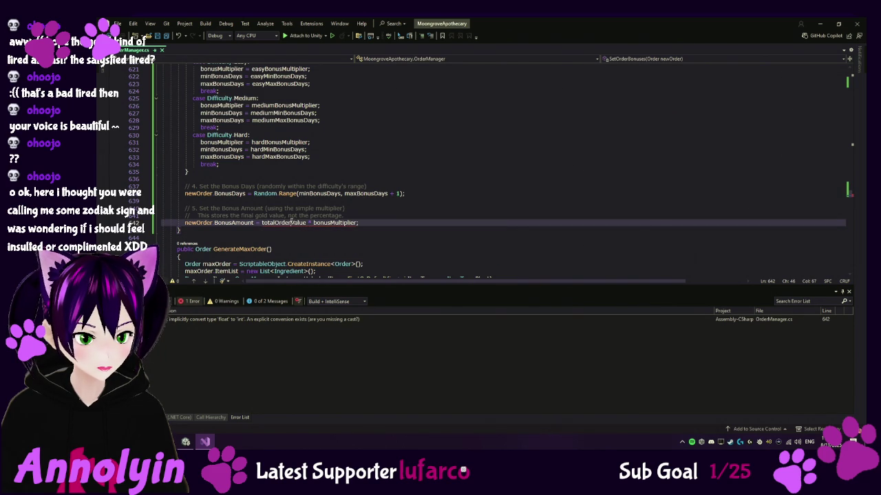
Copy the float-to-int conversion error row from the Error List and switch to Google Drive.
click(317, 320)
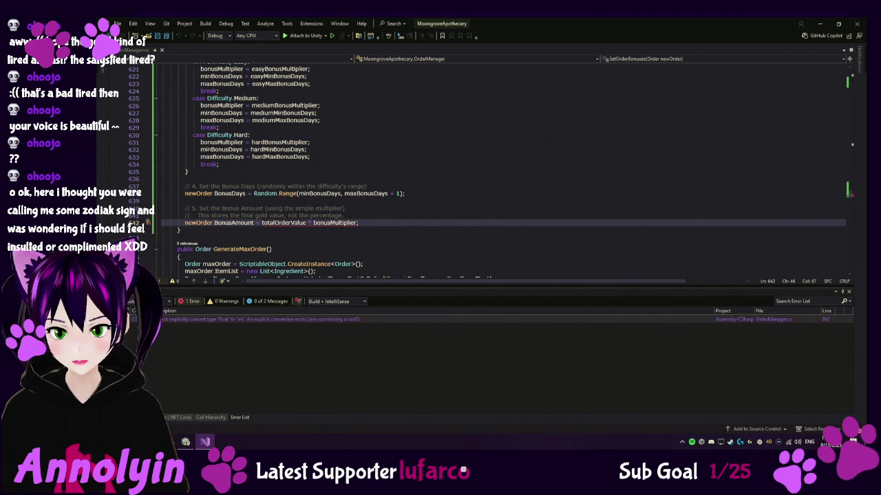
right_click(457, 320)
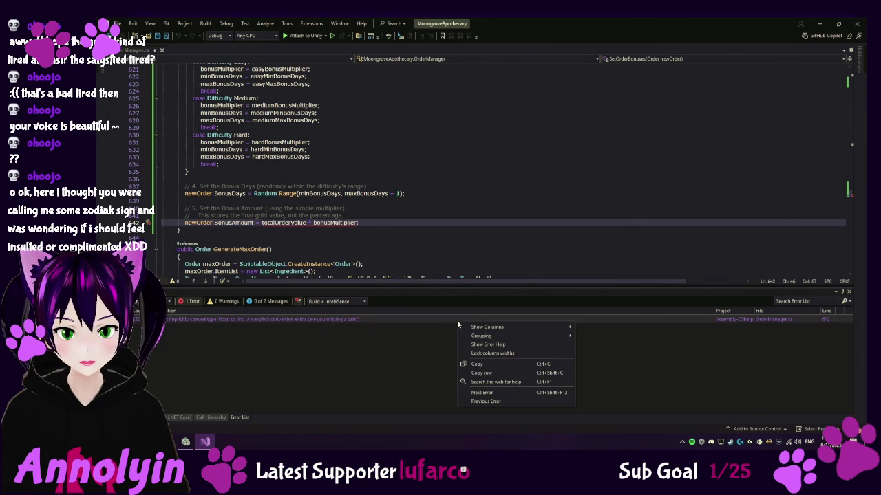
click(517, 373)
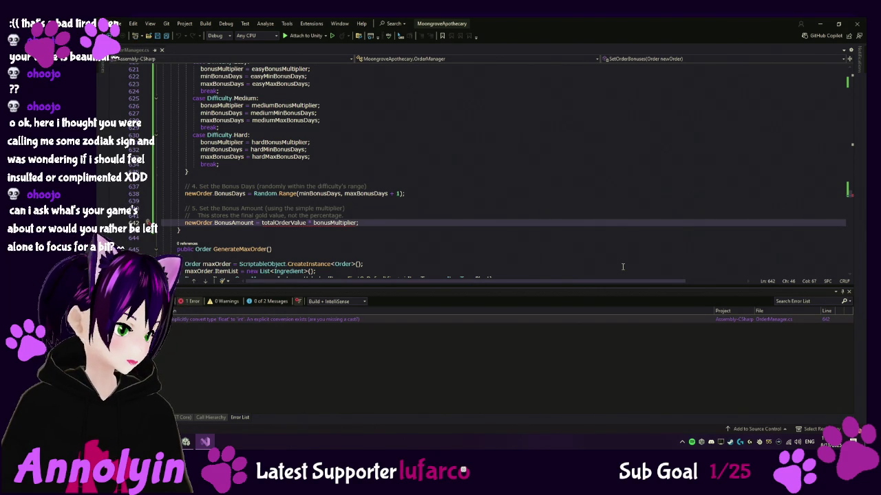
key(alt+Tab)
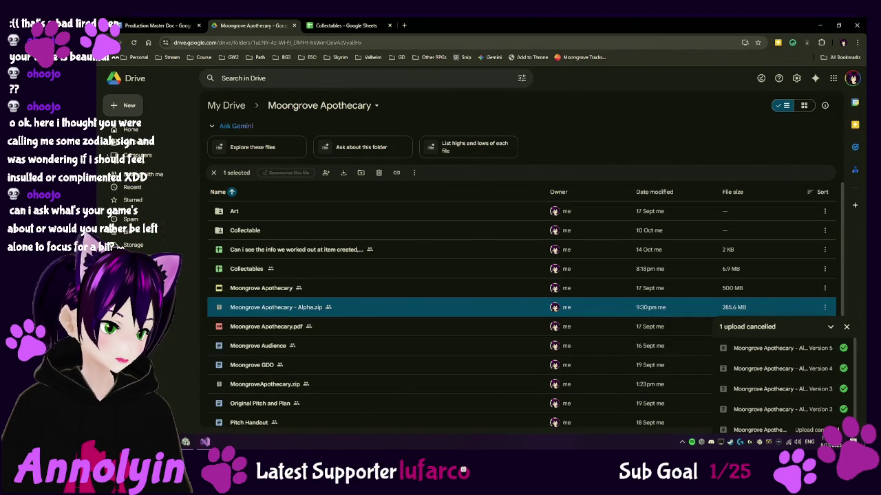
Copy the Moongrove Apothecary file's share link, then minimize the browser to return to Visual Studio.
right_click(347, 287)
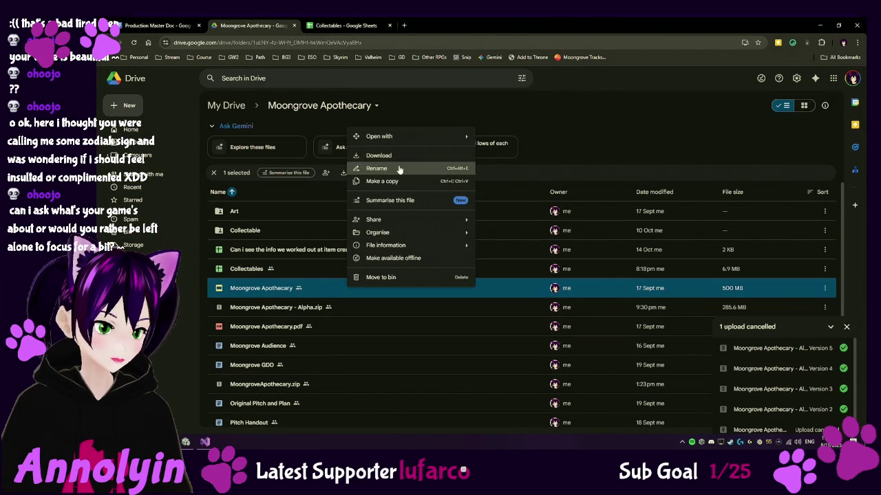
mouse_move(410, 219)
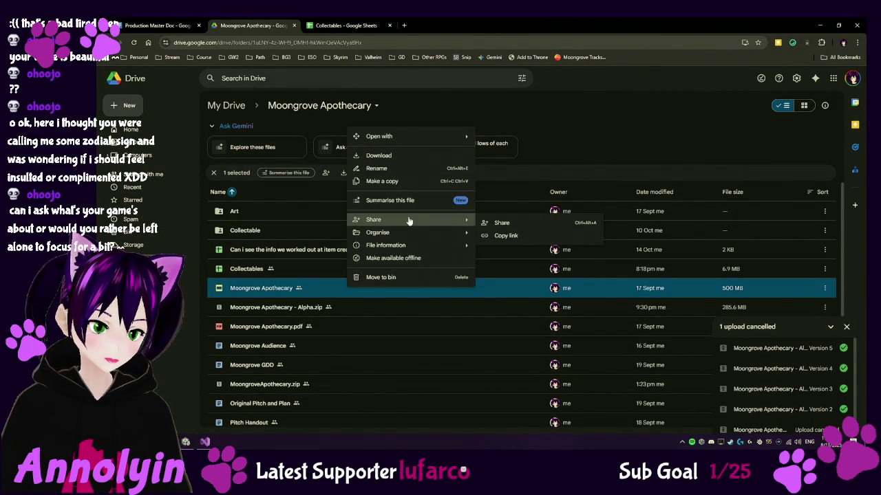
click(517, 235)
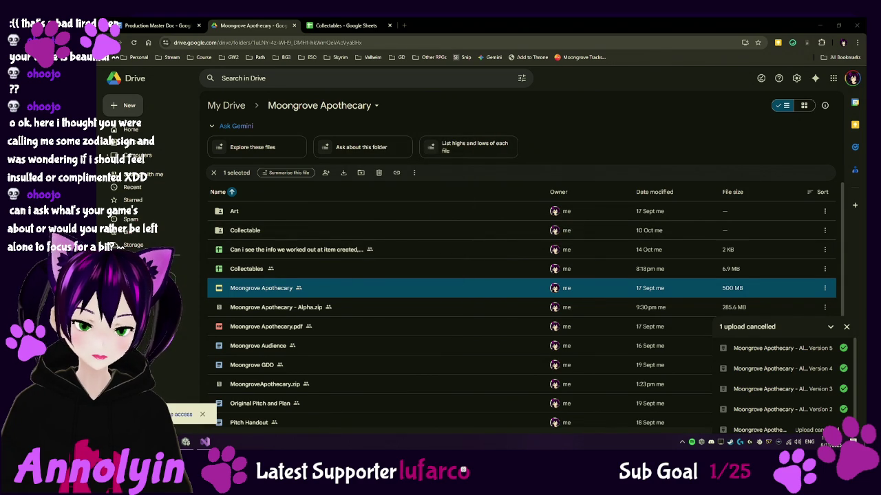
key(super+d)
key(super+d)
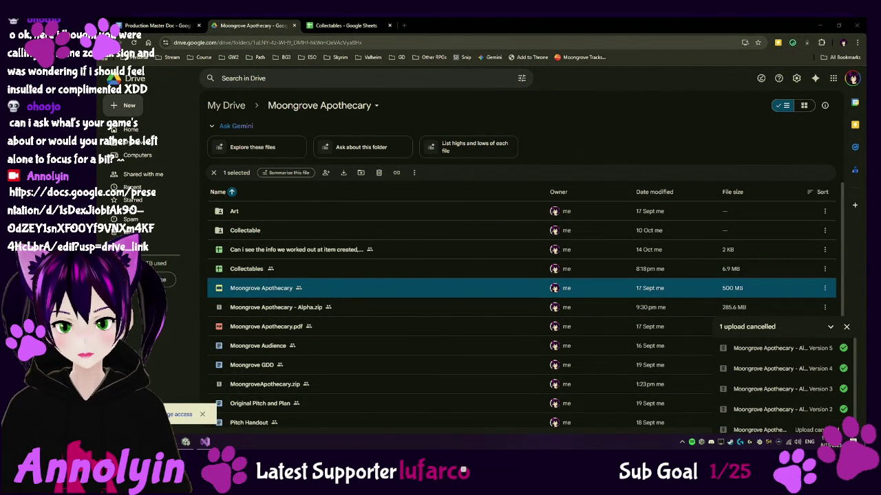
click(821, 26)
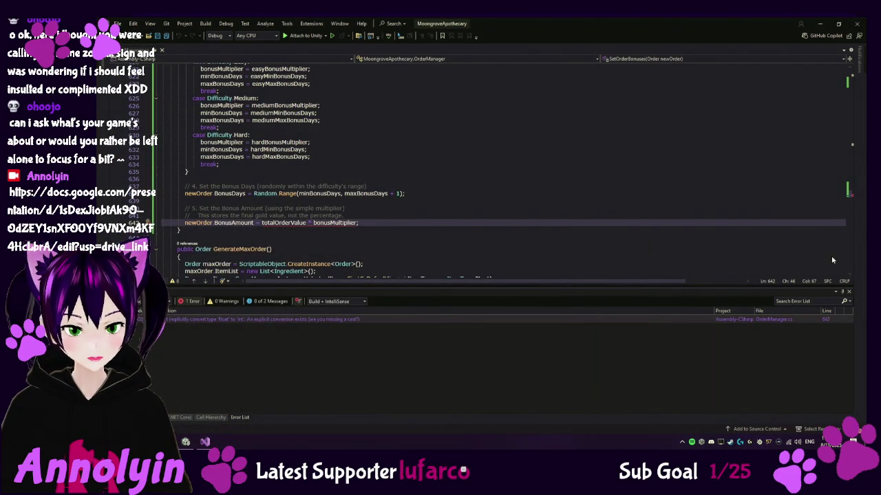
Apply the quick fix wrapping totalOrderValue * bonusMultiplier on line 642 in Mathf.RoundToInt.
mouse_move(205, 442)
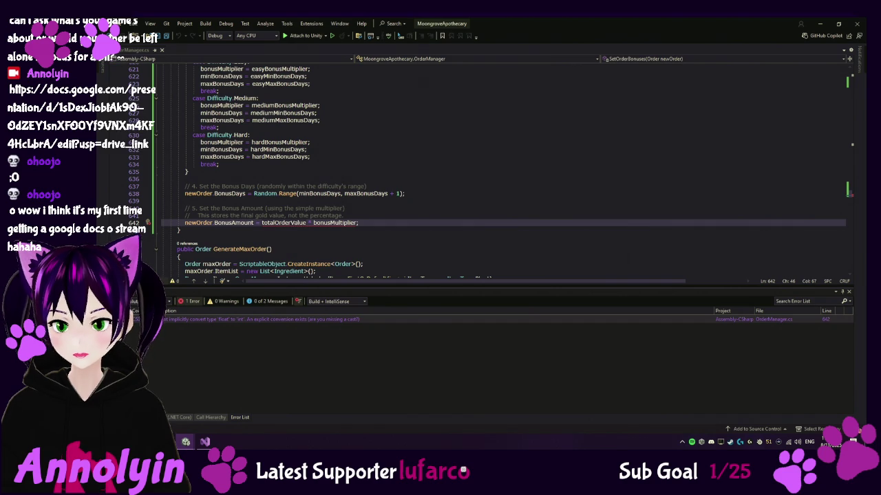
click(316, 223)
key(alt+Tab)
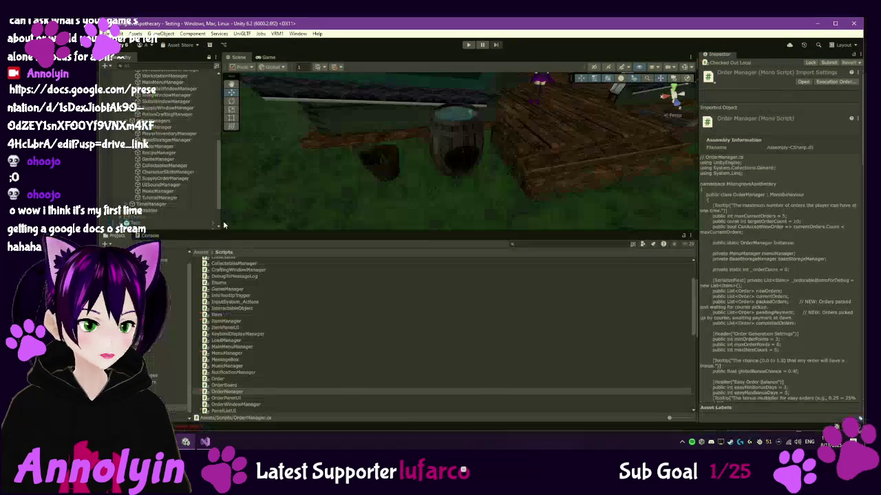
click(206, 441)
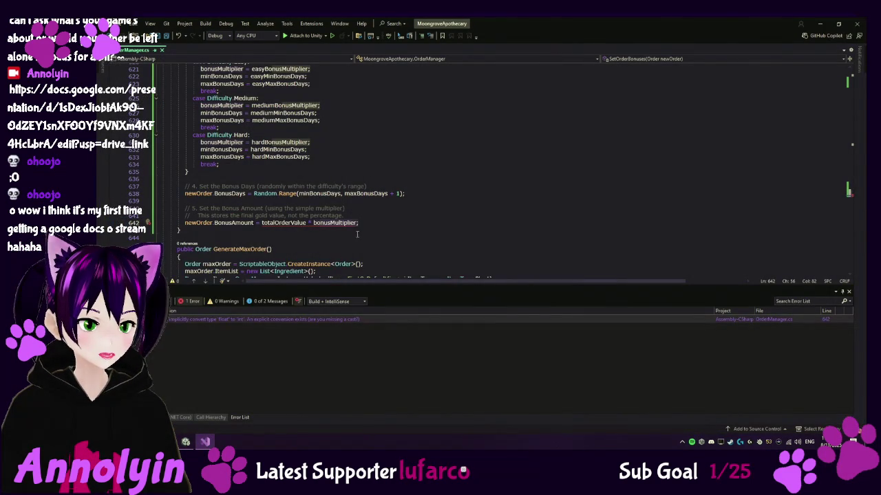
click(200, 222)
key(Home)
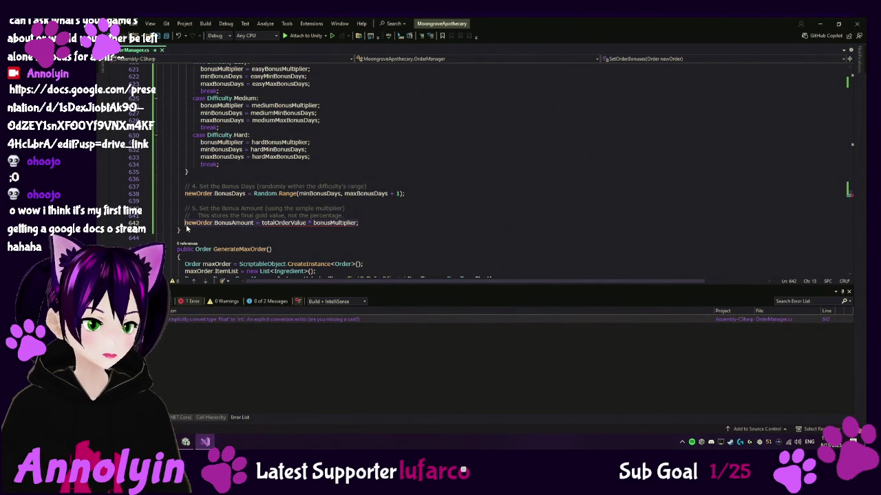
key(ctrl+period)
key(Return)
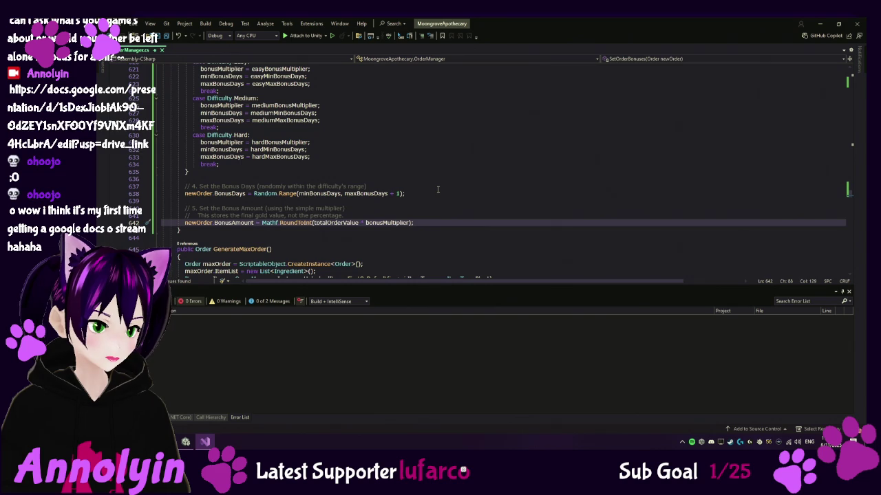
scroll(372, 204, up, 5)
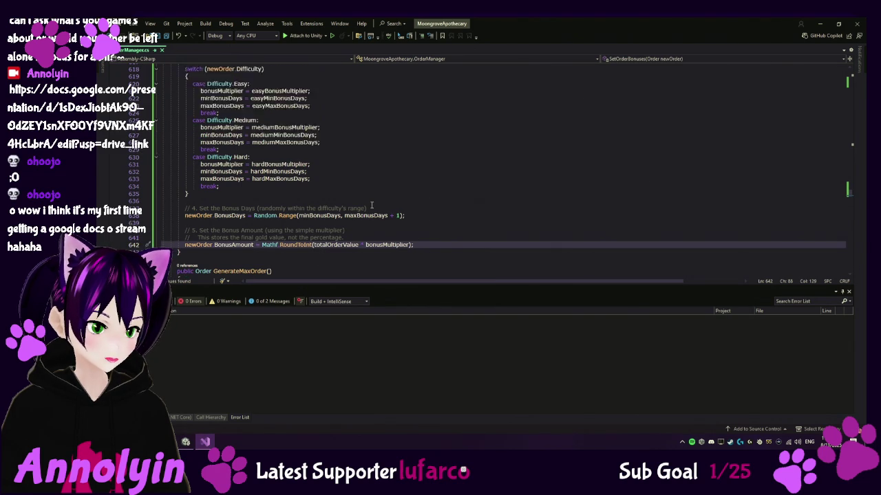
Scroll up through SetOrderBonuses to DetermineDifficulty, then bring the Unity editor forward.
scroll(374, 203, down, 8)
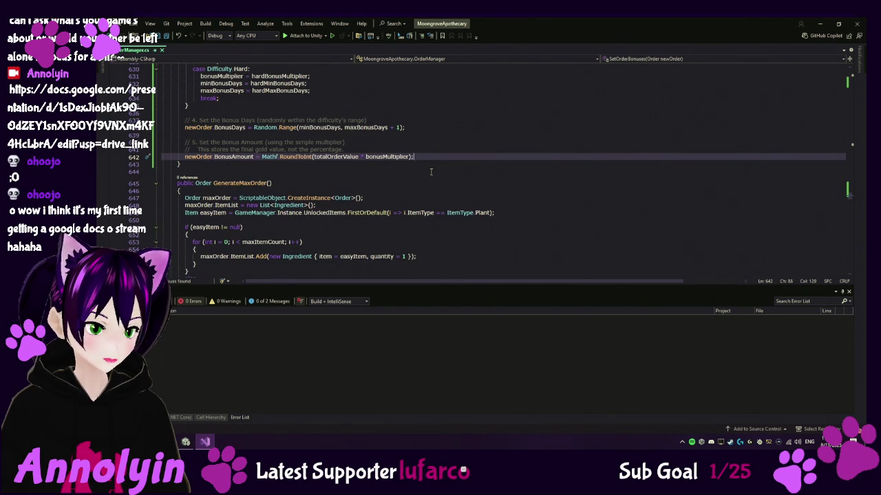
scroll(430, 172, up, 10)
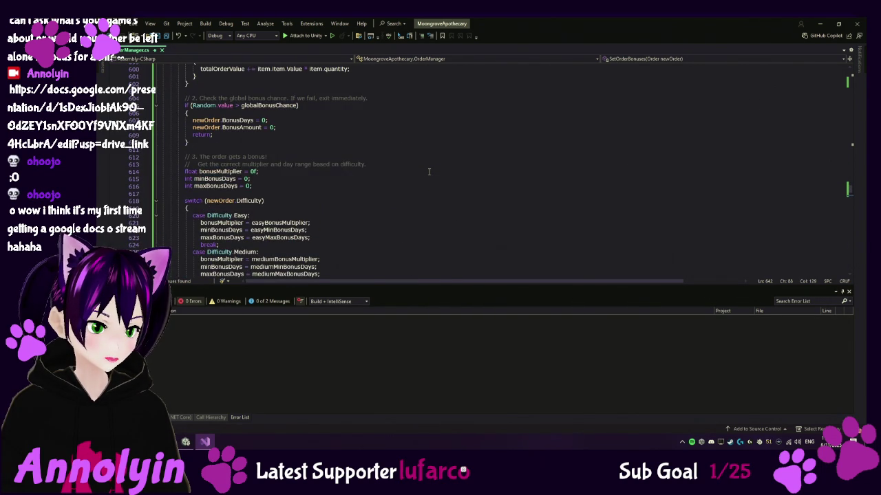
scroll(429, 172, up, 6)
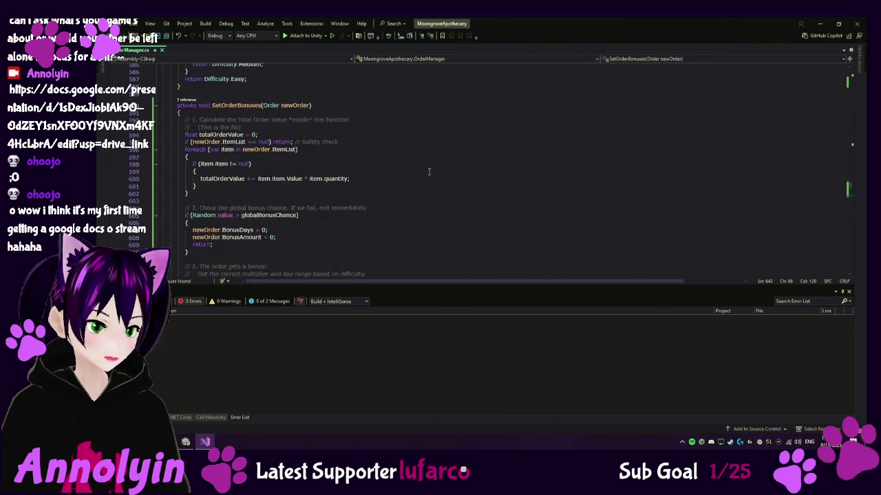
scroll(429, 172, up, 3)
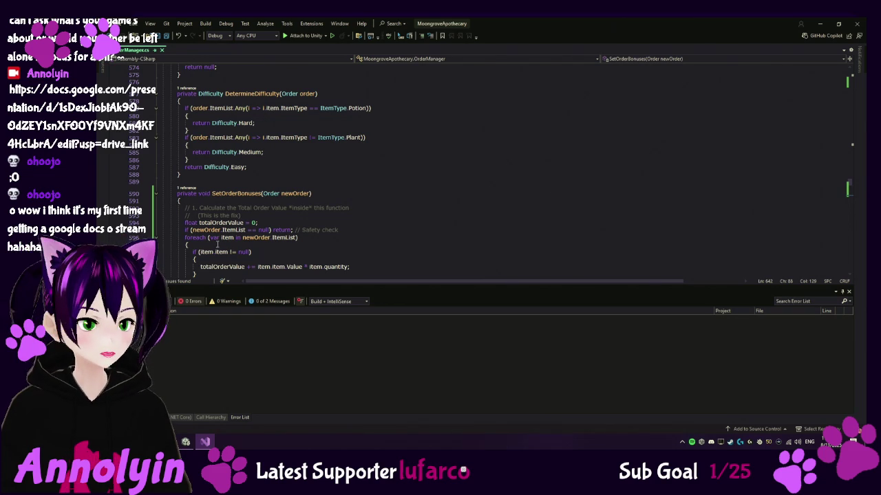
click(185, 442)
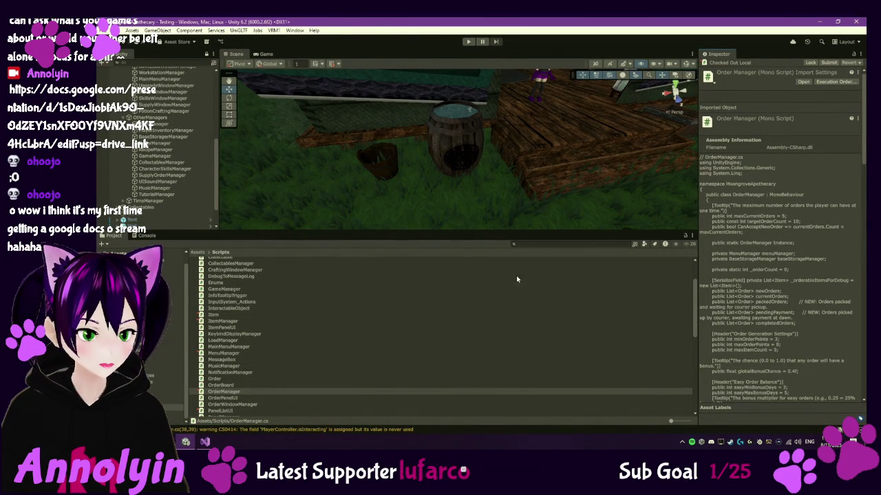
Hide console warnings, enter Play mode, continue the saved game and open the orders book.
click(146, 235)
click(679, 245)
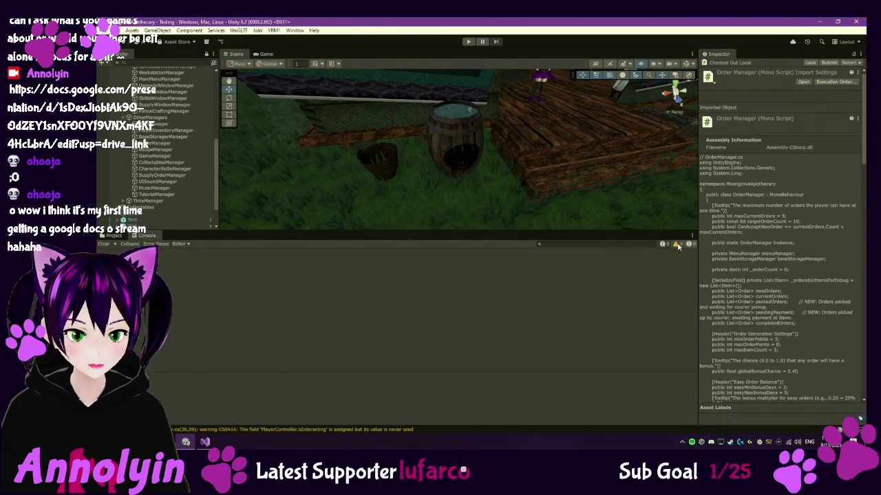
click(468, 42)
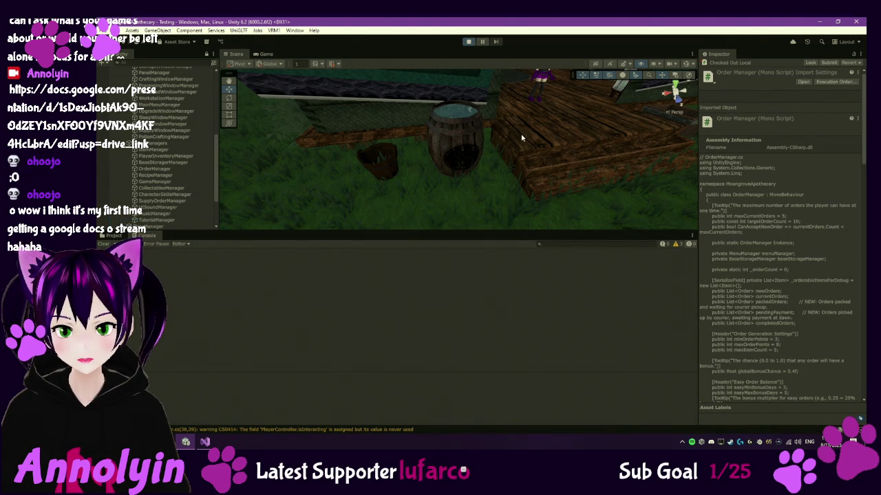
click(459, 138)
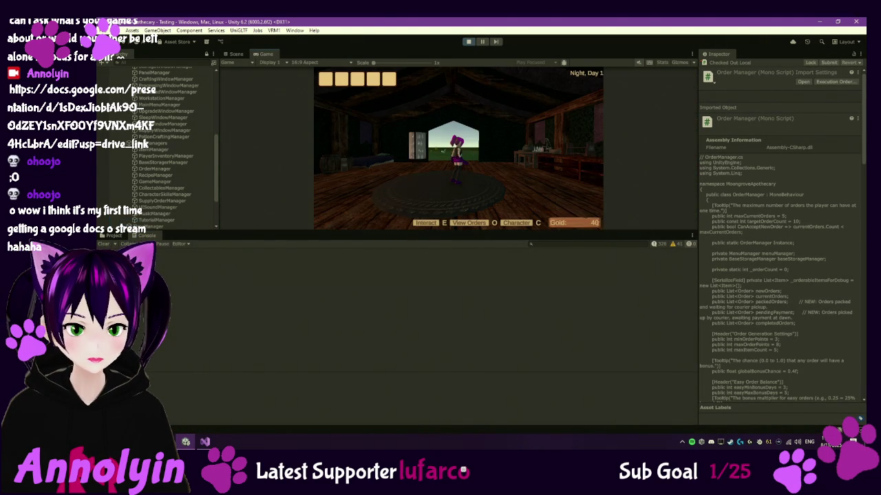
key(o)
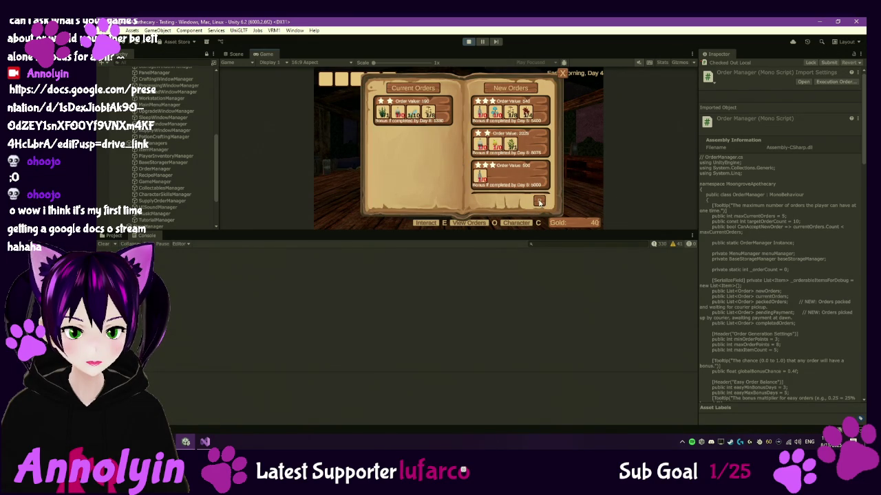
Reroll the new orders three times until the offers show values 565, 420 and 290.
click(539, 201)
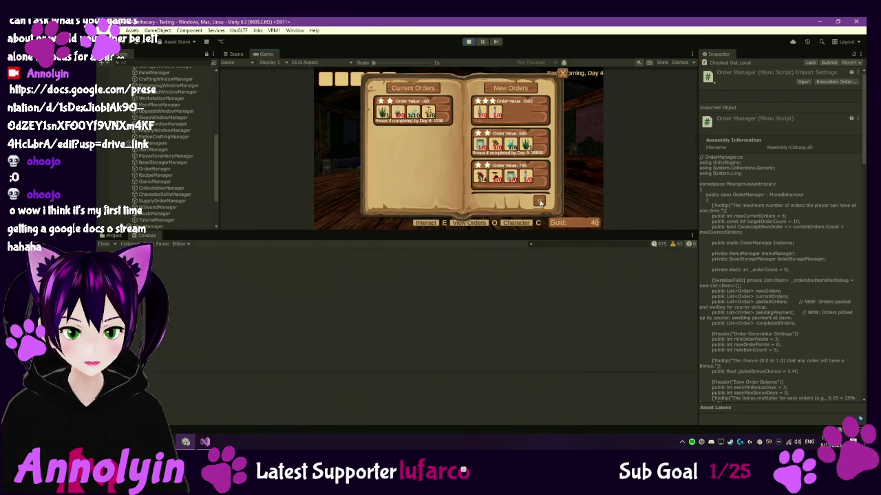
click(540, 202)
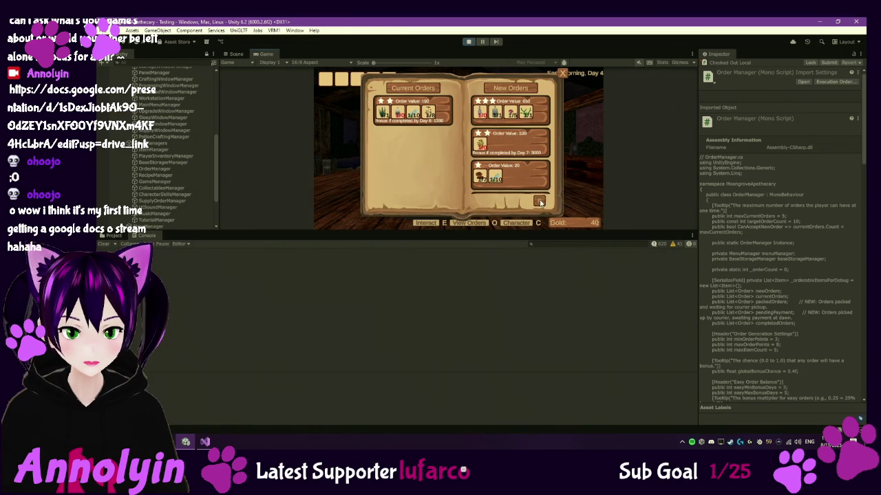
click(540, 202)
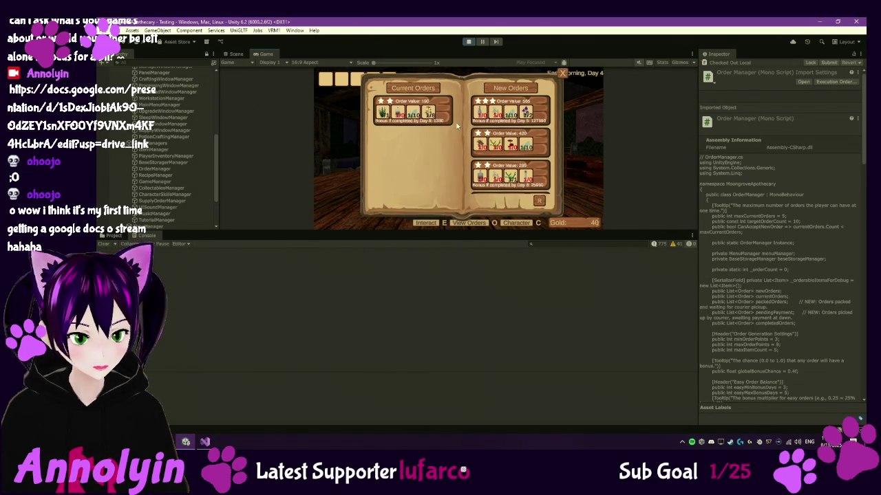
click(205, 441)
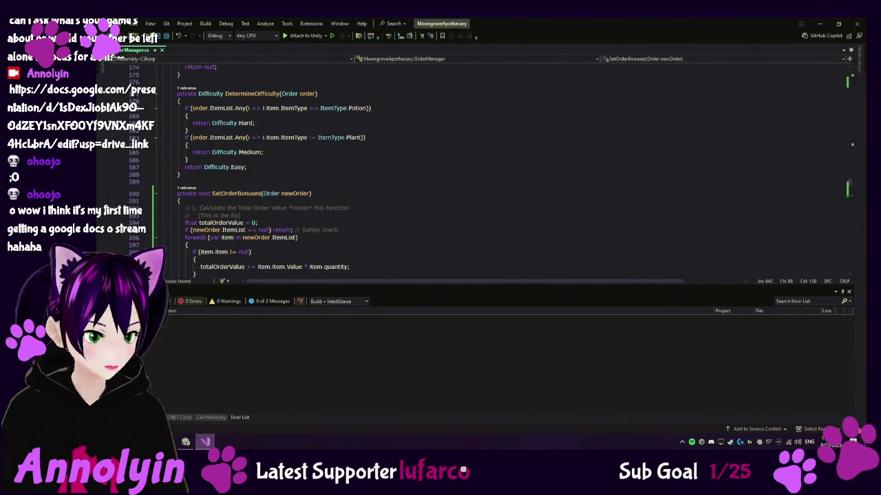
click(186, 441)
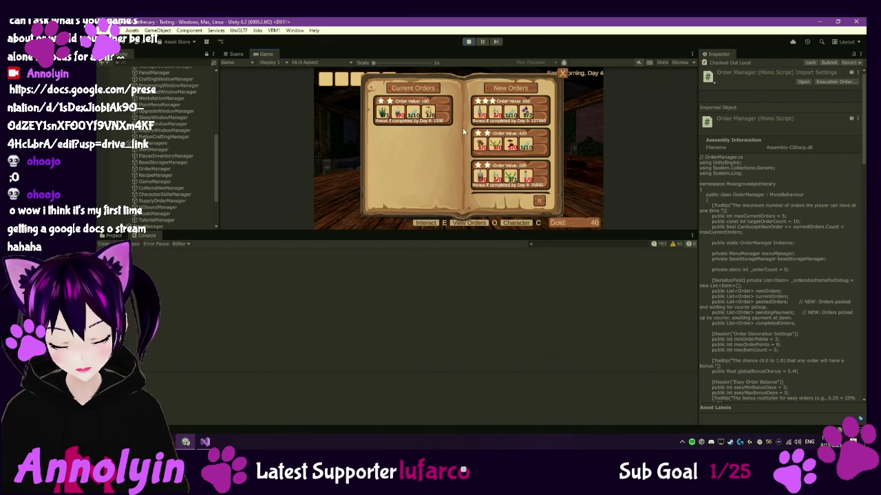
key(super+shift+s)
Snip the top new order card, then drag the splitter down to enlarge the Game view.
drag(468, 93, 556, 129)
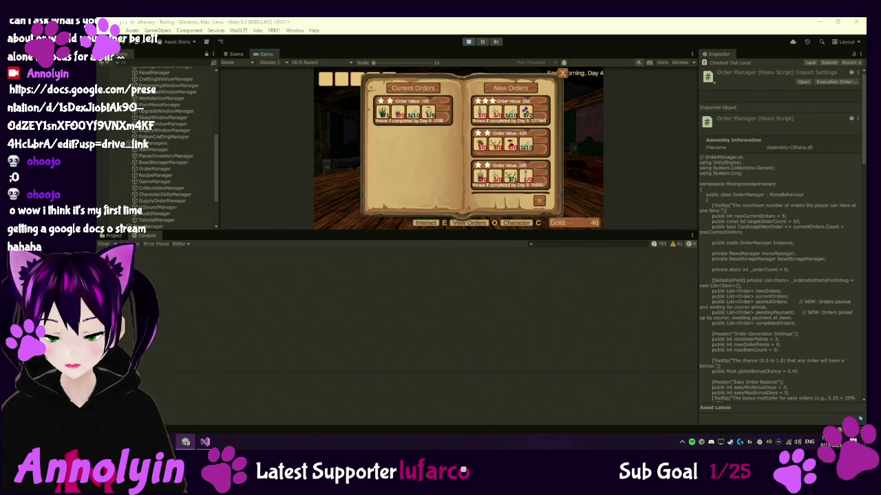
drag(483, 232, 486, 330)
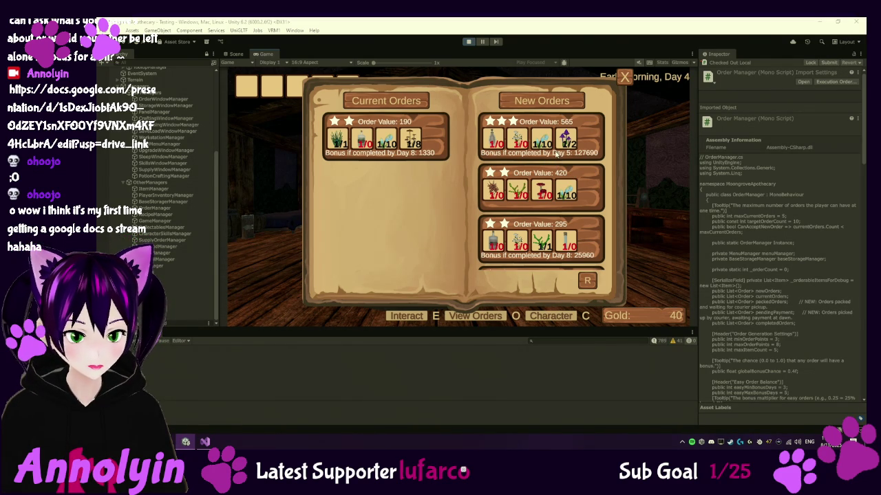
scroll(191, 160, up, 2)
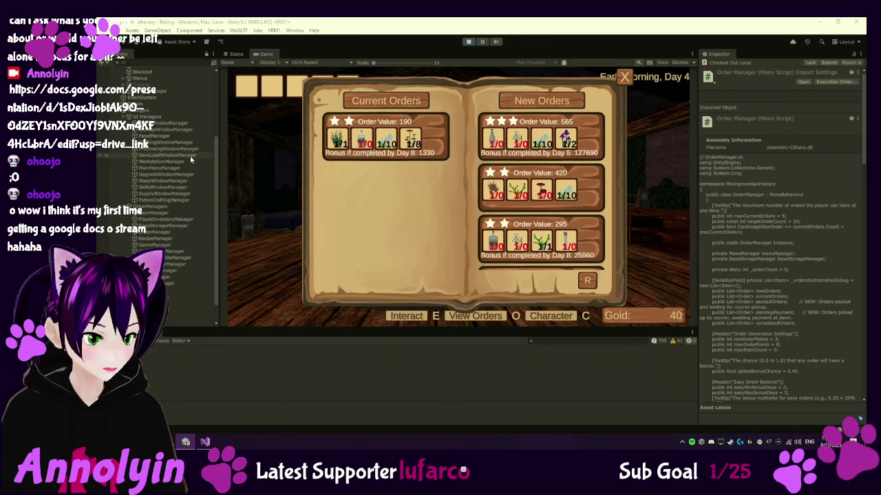
Open New Orders Element 0 in the Inspector: order 71, four items, Hard, bonus 226.
click(172, 232)
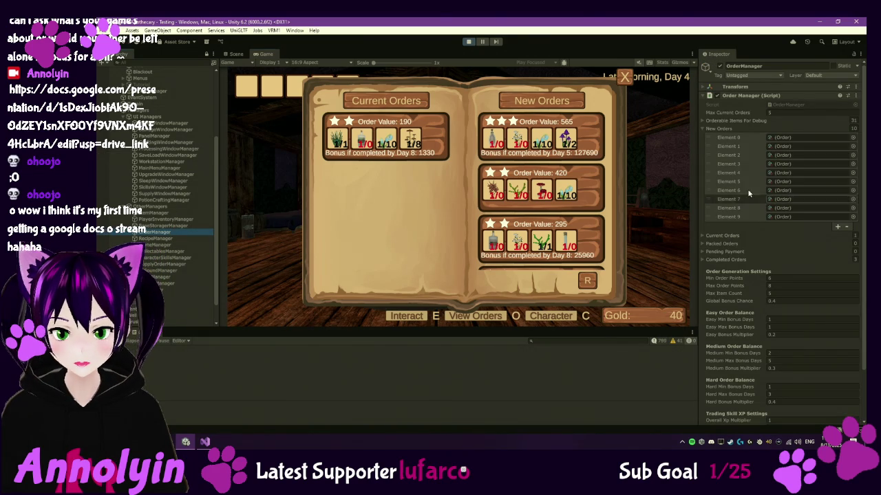
click(792, 138)
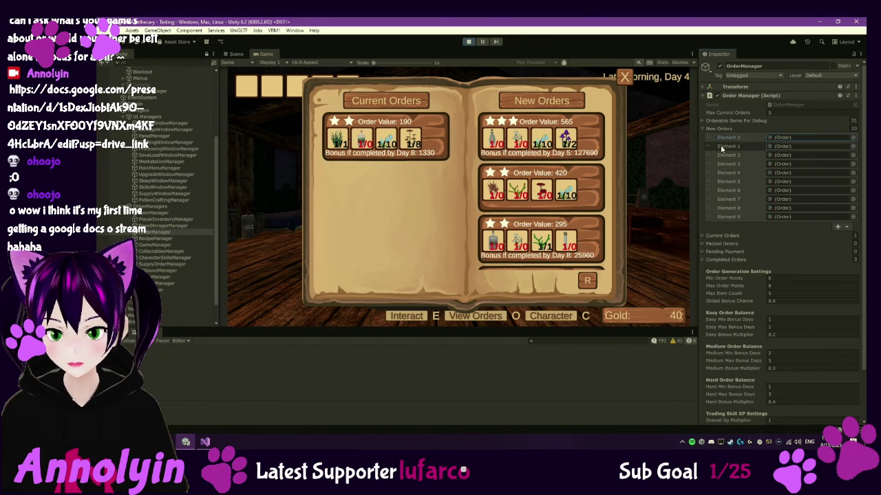
click(727, 140)
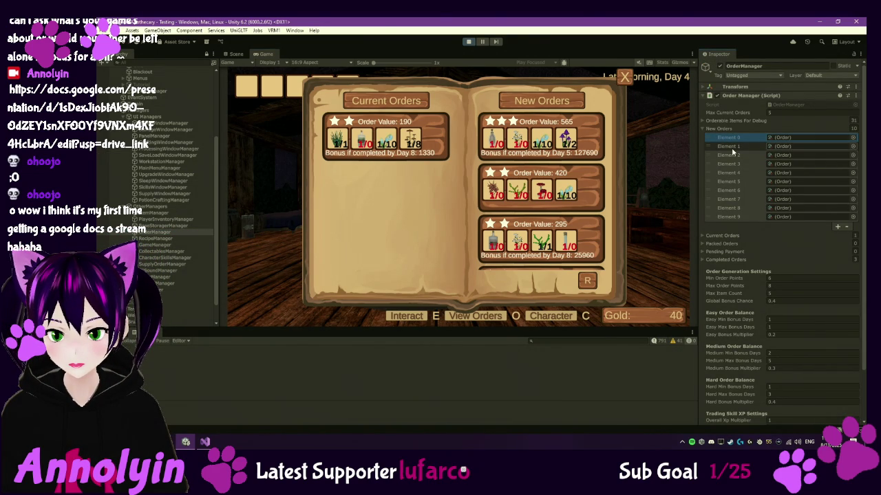
double_click(791, 139)
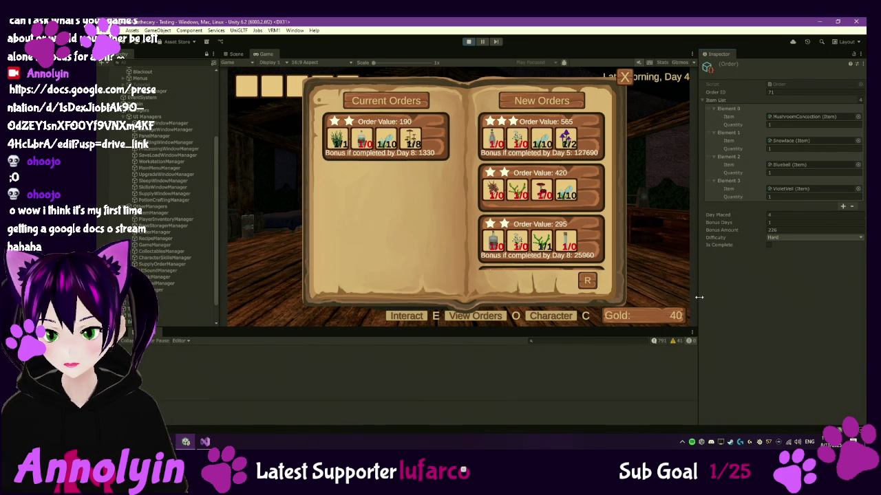
drag(698, 294, 691, 296)
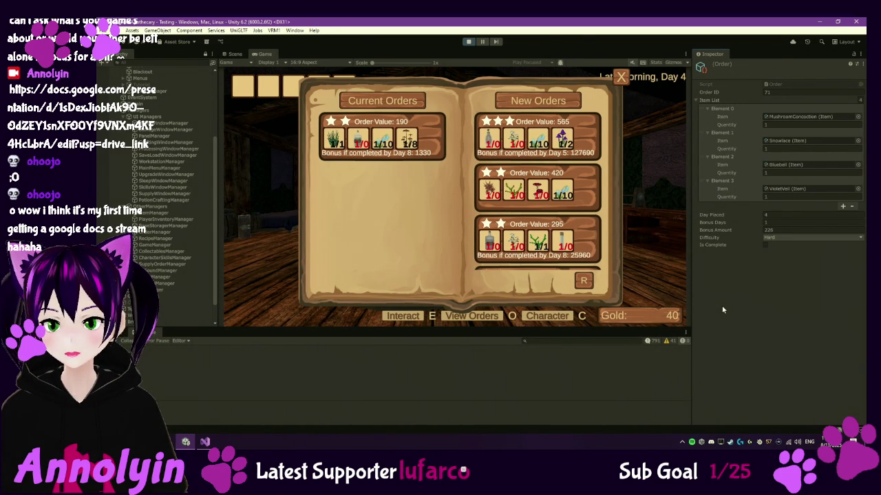
key(super+shift+s)
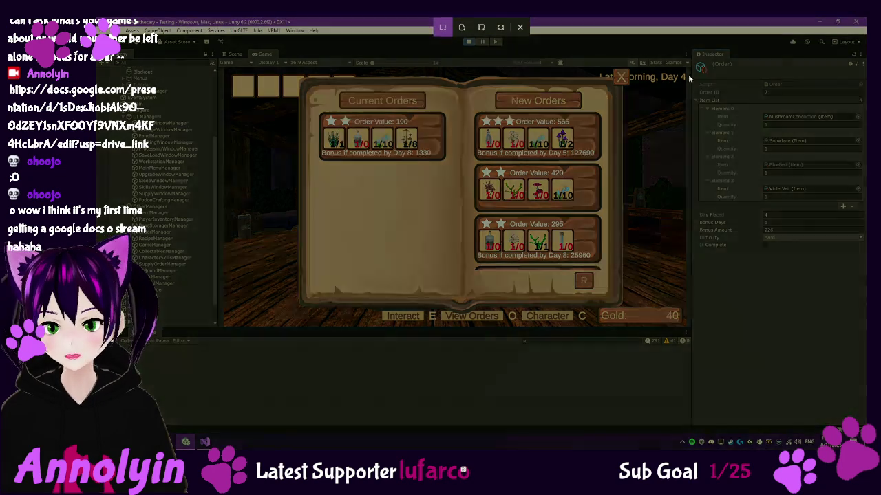
Snip the order details shown in the Inspector, then close the orders book.
drag(689, 67, 866, 274)
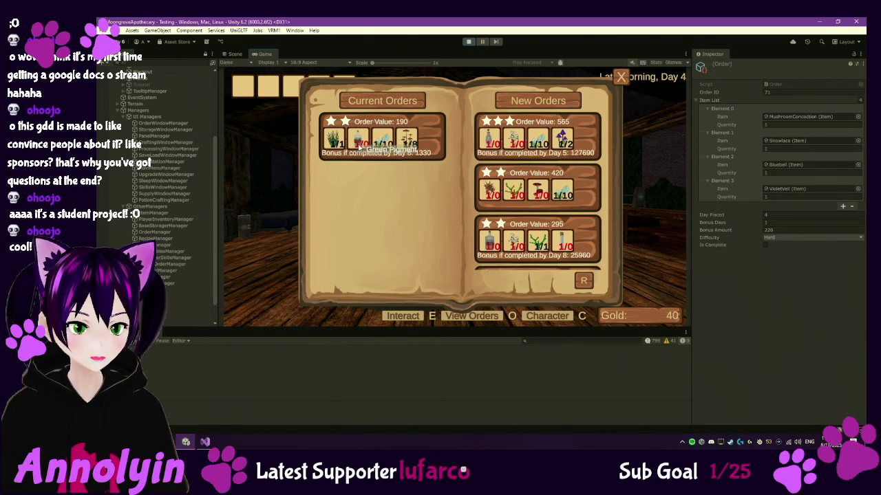
click(621, 77)
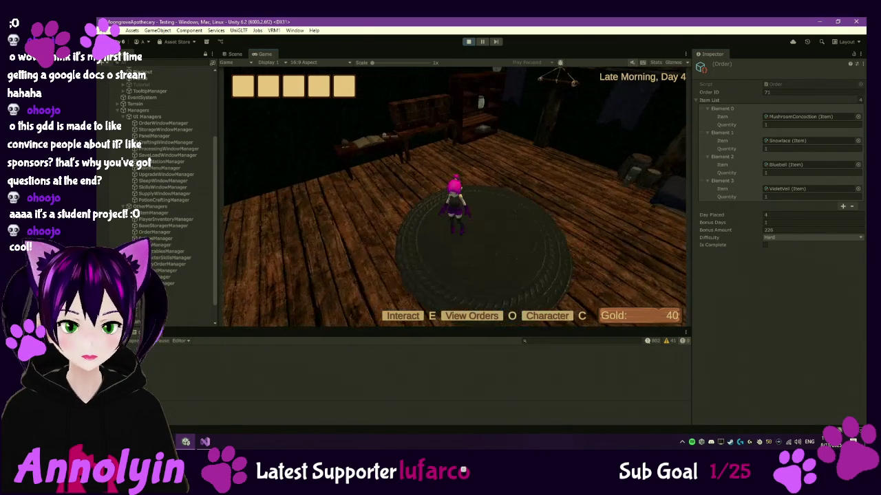
Walk to the mortar and pestle, open it, then close it and step back onto the rug.
key(w)
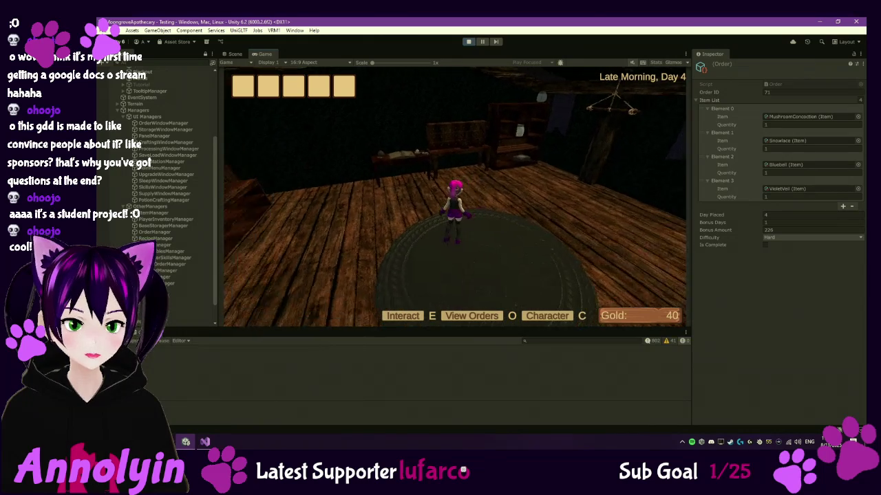
key(e)
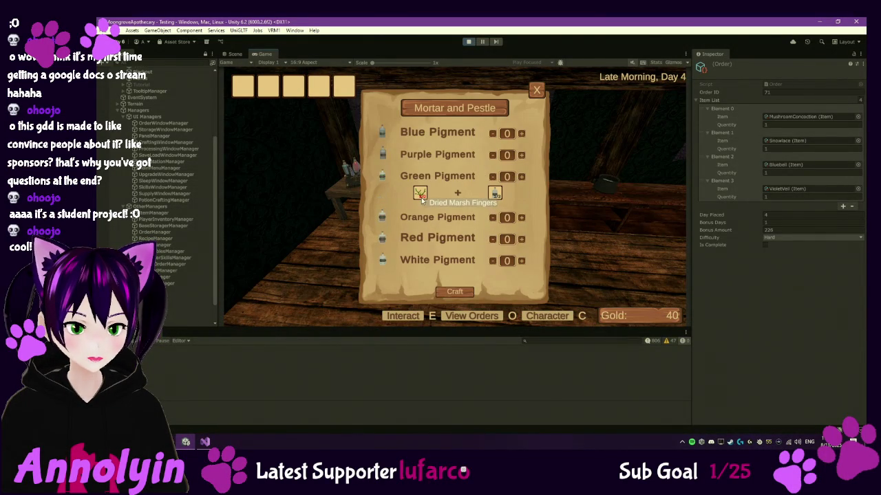
key(Escape)
key(s)
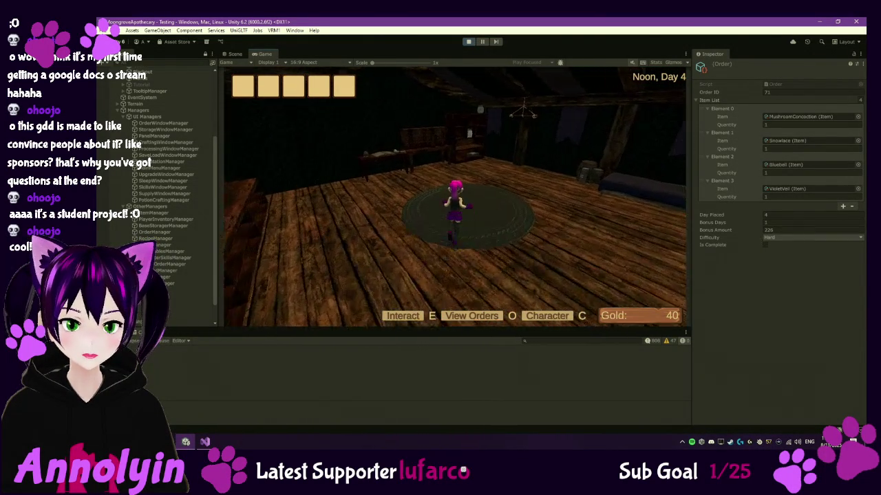
Start Dried Marsh Fingers at the processing station in an empty slot, due Day 5 (Night).
key(w)
key(e)
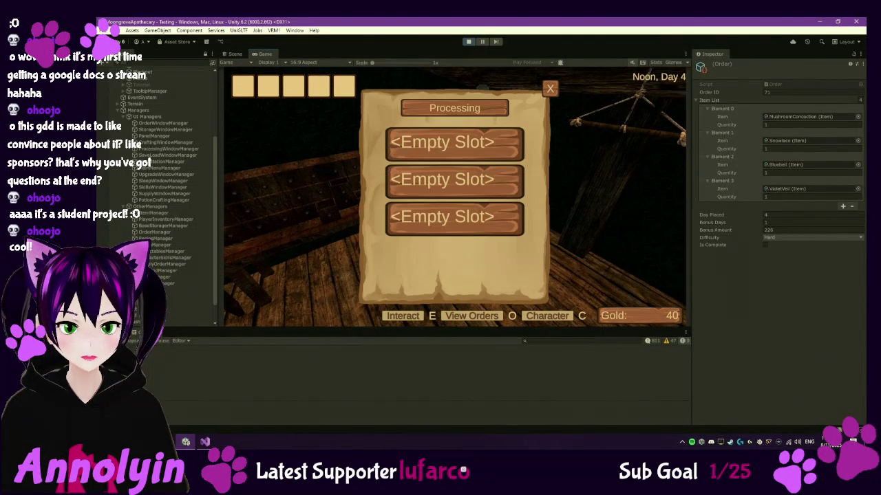
click(460, 138)
click(446, 136)
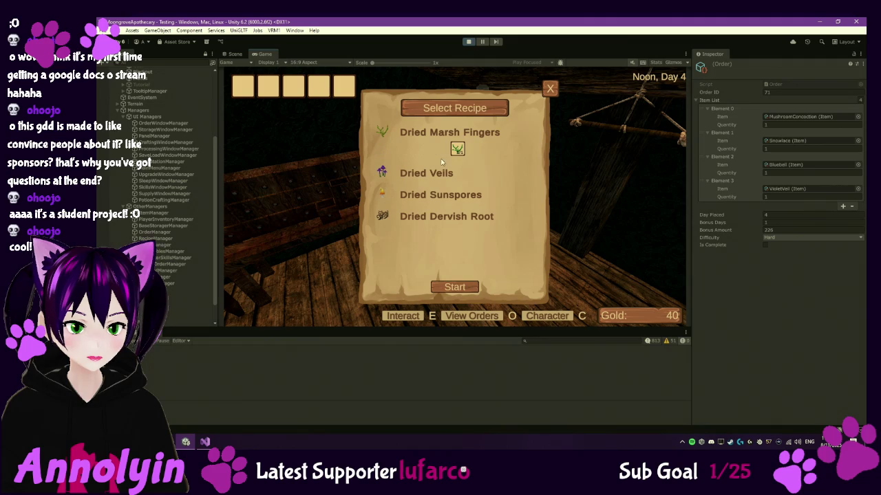
click(460, 285)
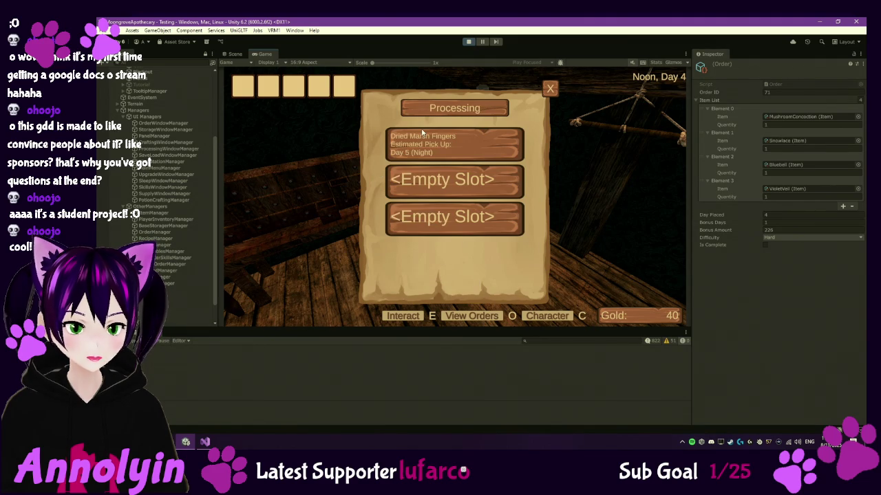
key(Escape)
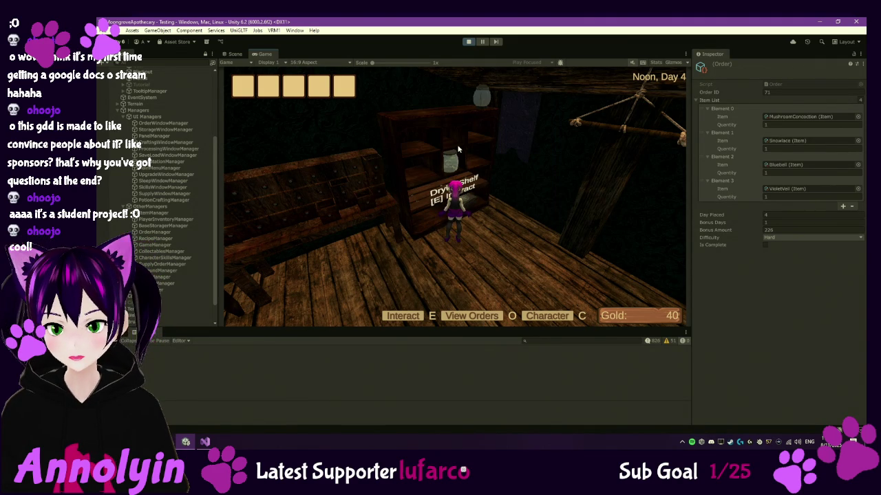
key(s)
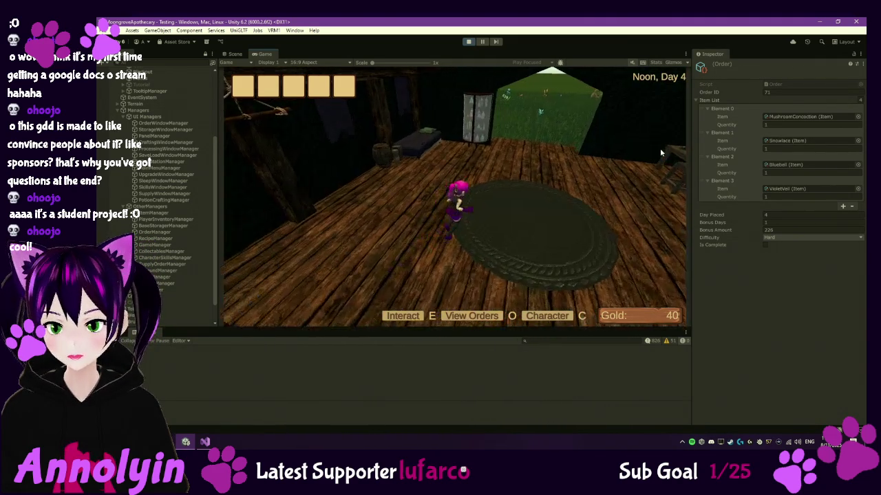
Walk and orbit the camera around the shop, then pause the game with Esc.
key(d)
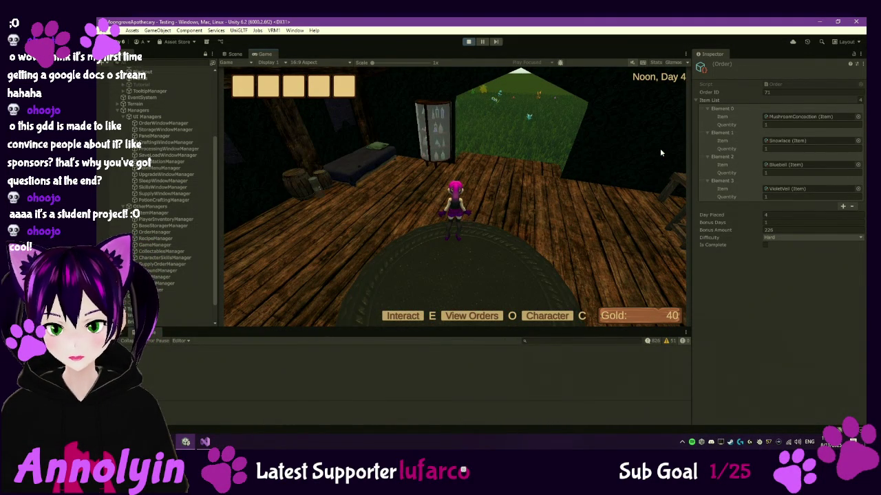
key(a)
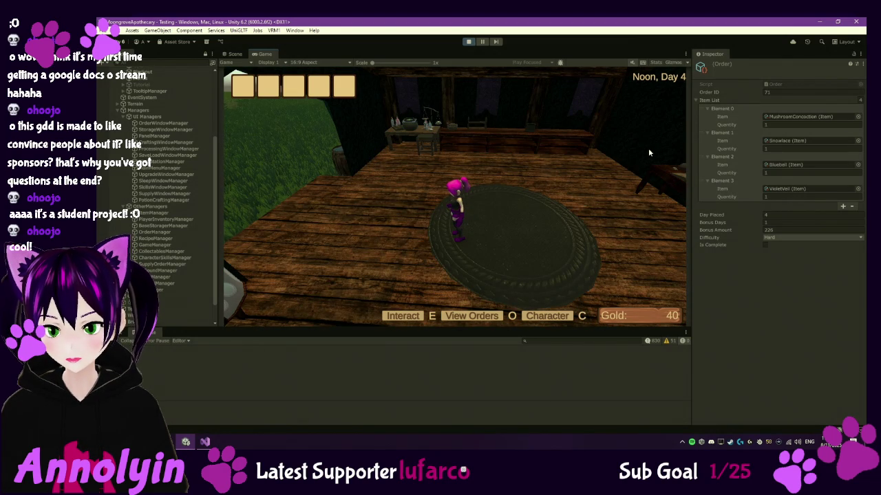
key(a)
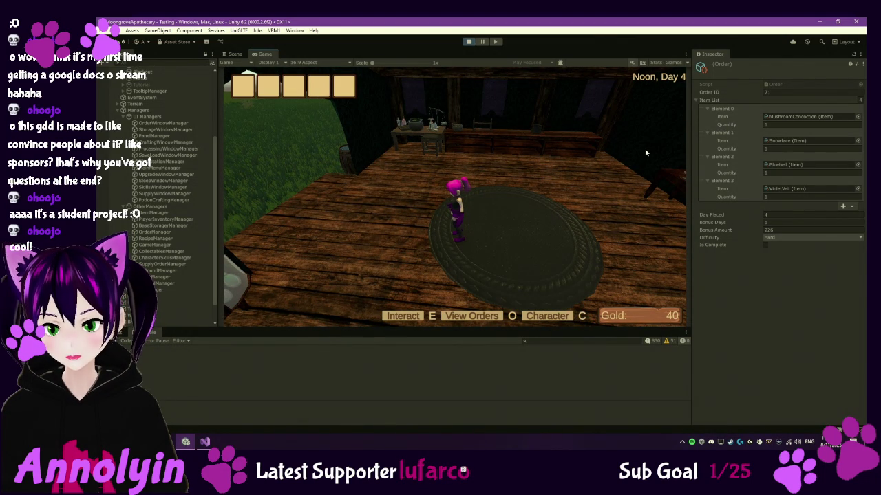
drag(644, 148, 653, 151)
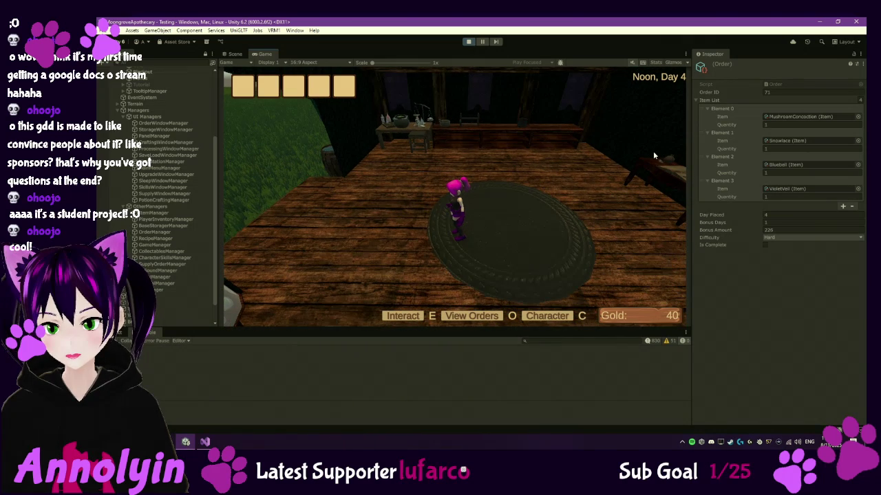
key(Escape)
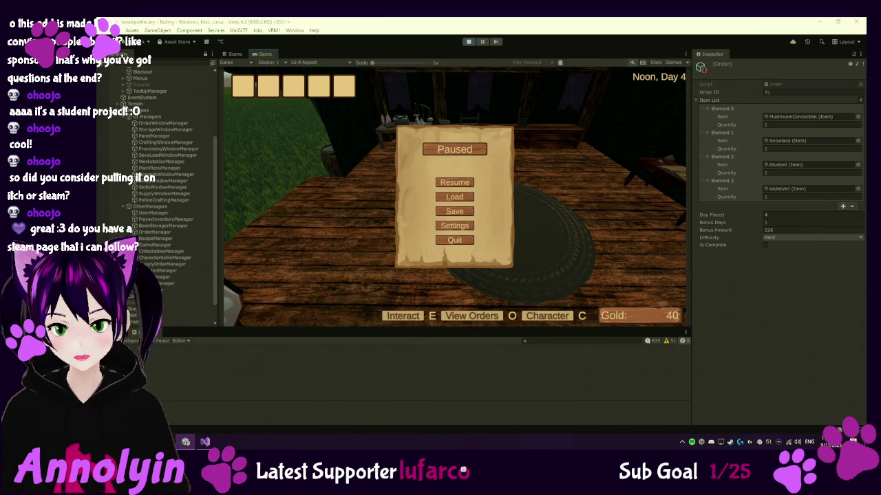
click(467, 178)
Resume the game, glance at the orders book, and sleep until Morning.
click(462, 182)
key(o)
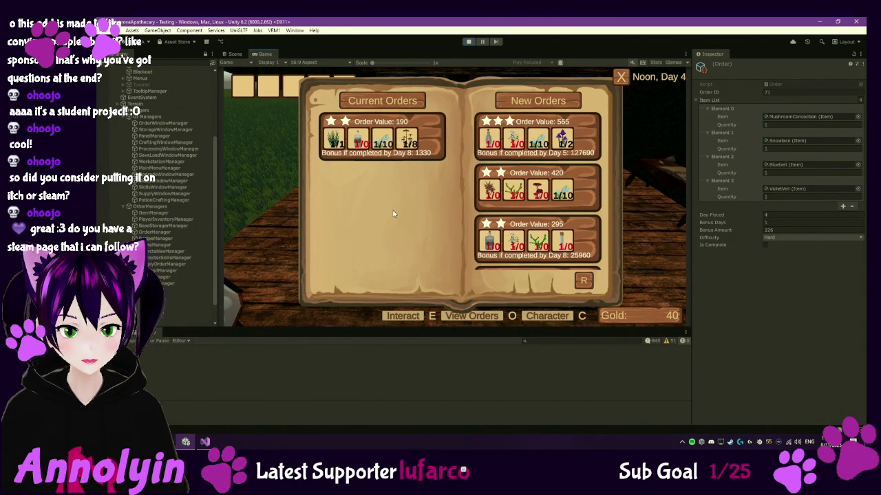
key(o)
key(w)
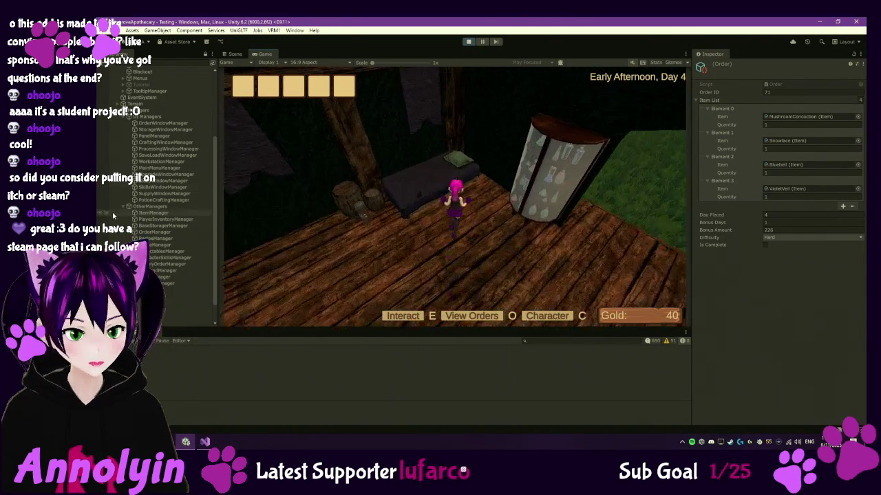
key(e)
click(426, 220)
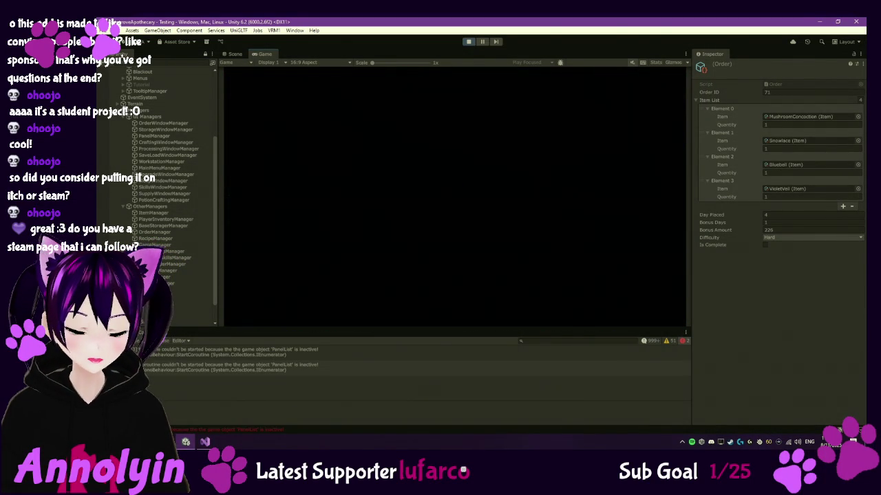
Check the Dried Marsh Fingers processing queue, then sleep until Night.
key(w)
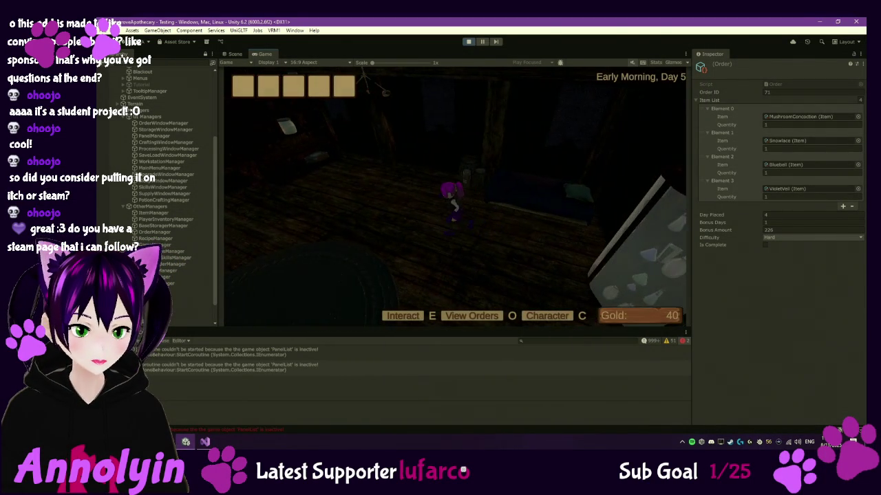
key(w)
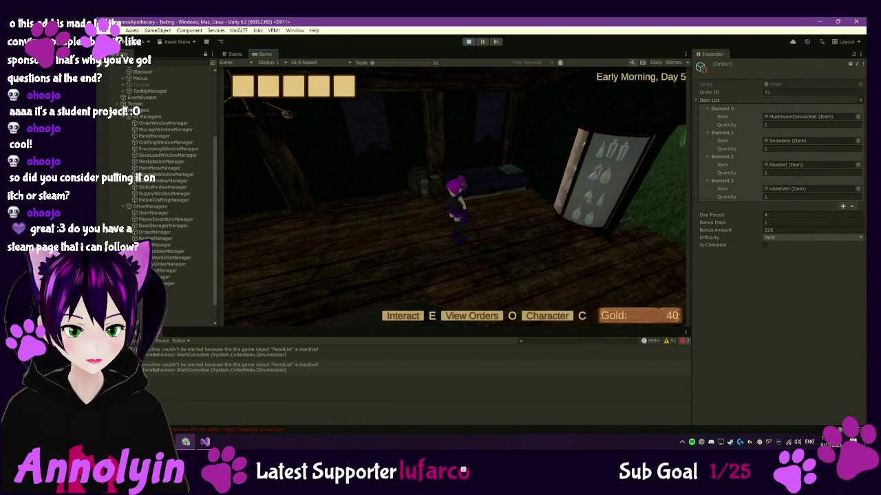
key(w)
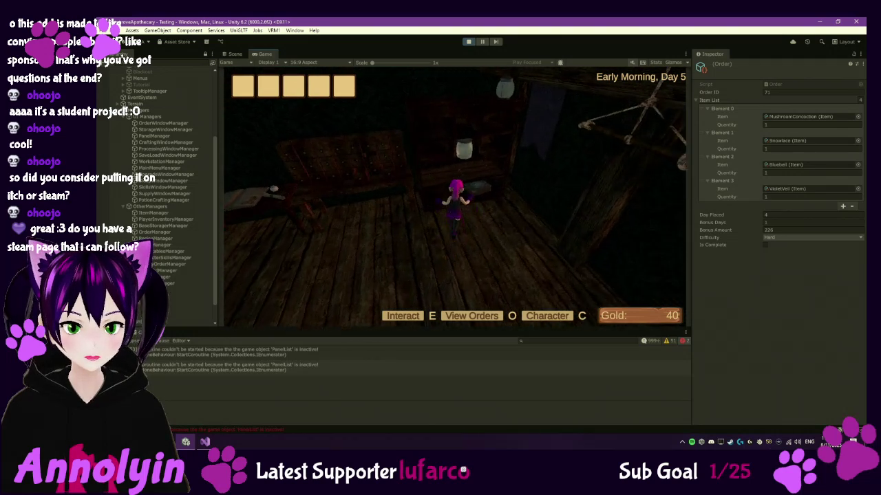
key(e)
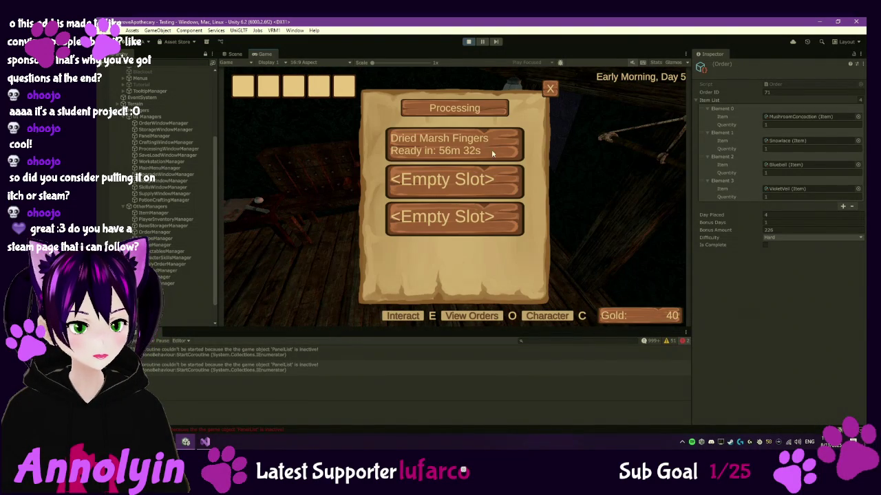
key(e)
key(s)
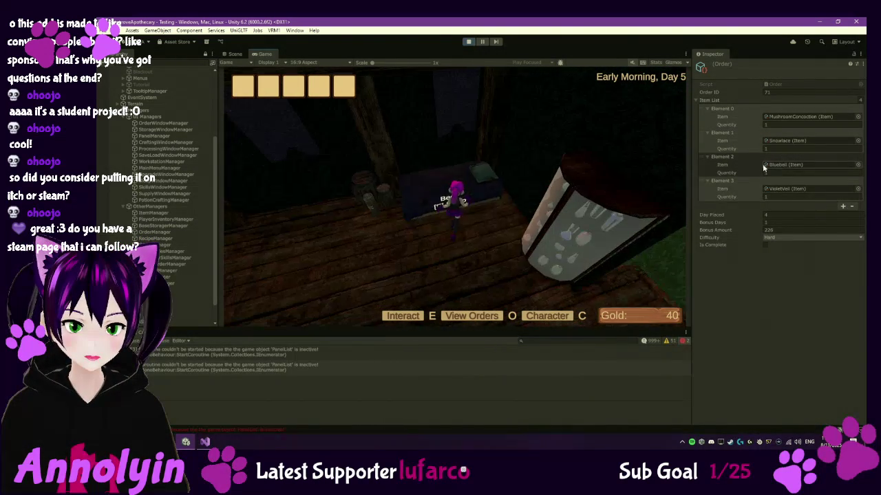
key(e)
click(489, 219)
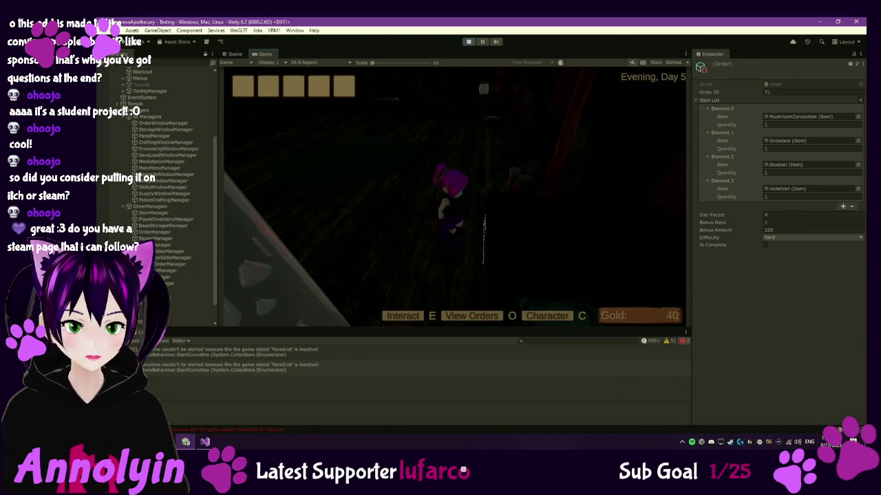
Recheck the processing timer, then sleep through to the next Morning.
key(e)
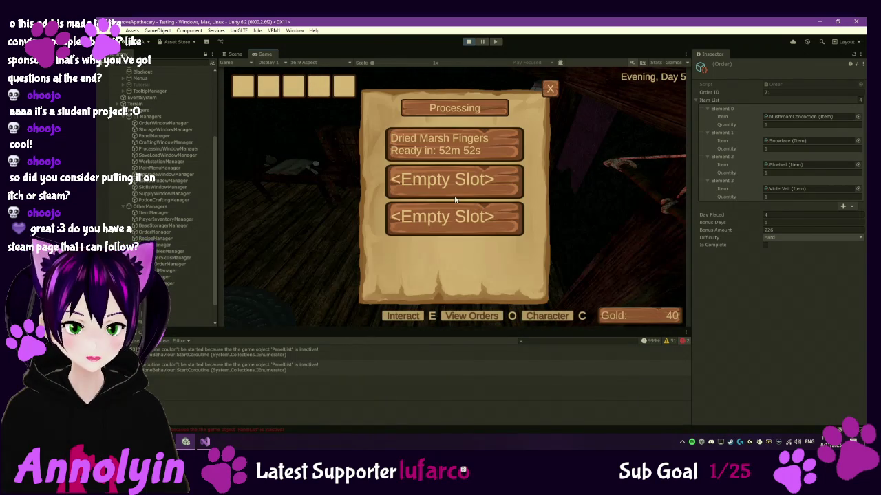
click(550, 89)
key(w)
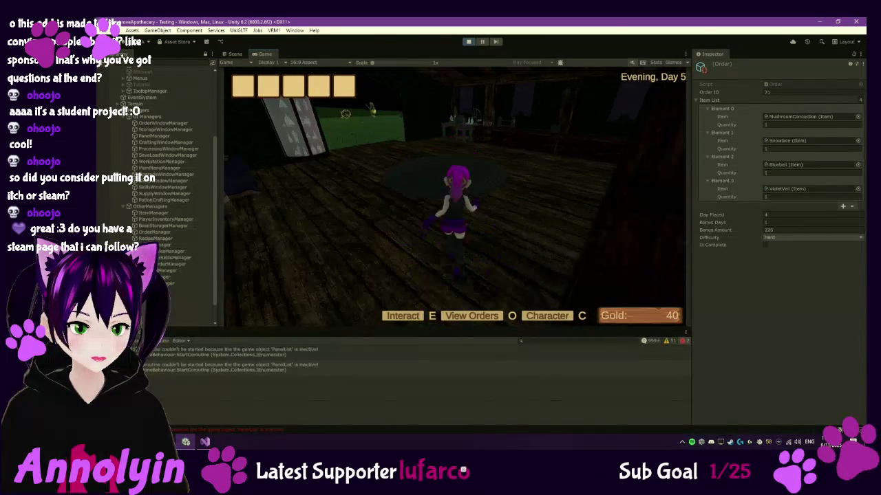
key(w)
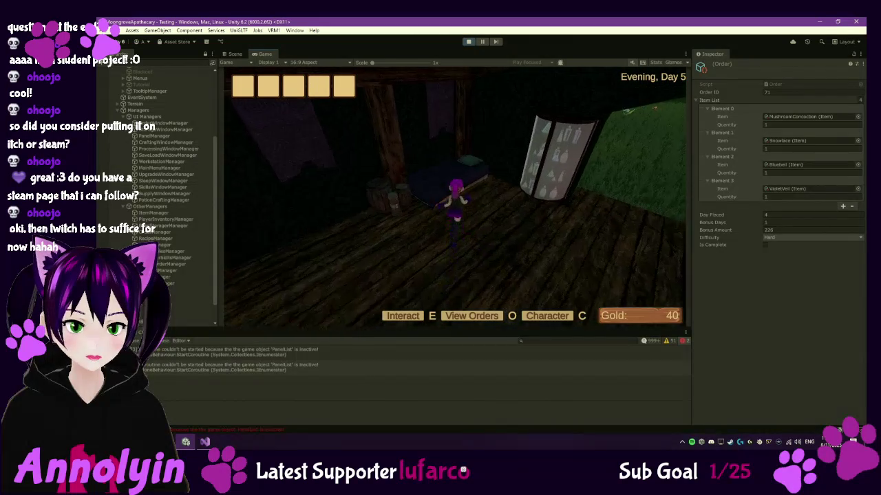
key(e)
click(438, 219)
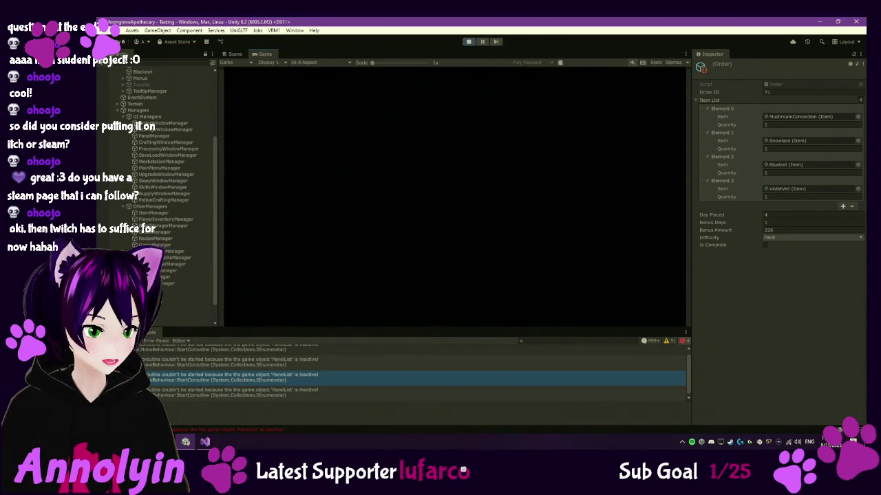
Resume the game and collect the finished Dried Marsh Fingers from the processing station.
key(Escape)
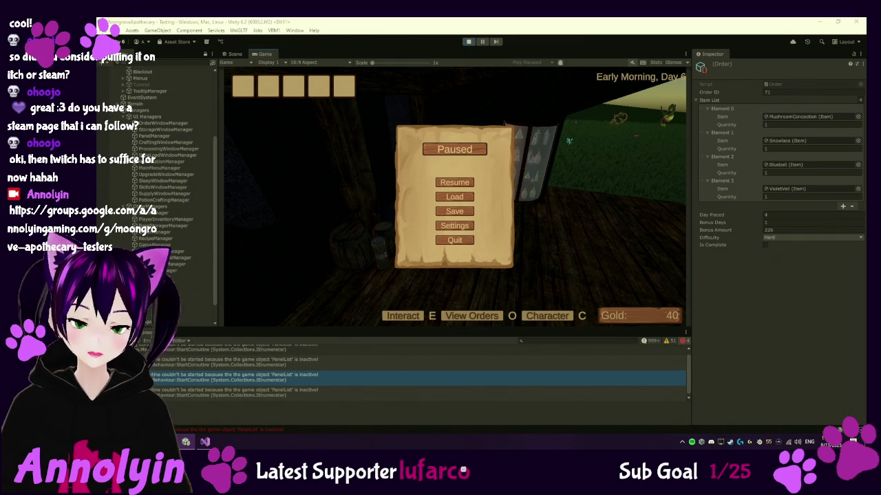
click(459, 184)
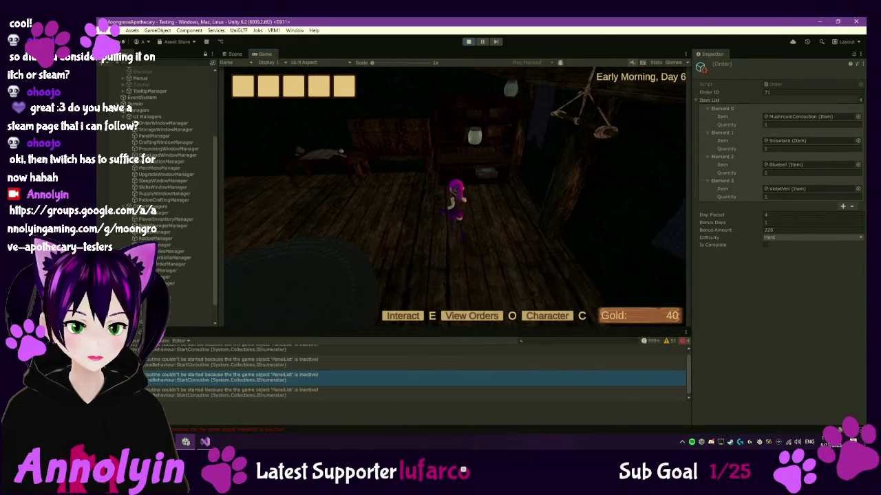
key(e)
click(464, 153)
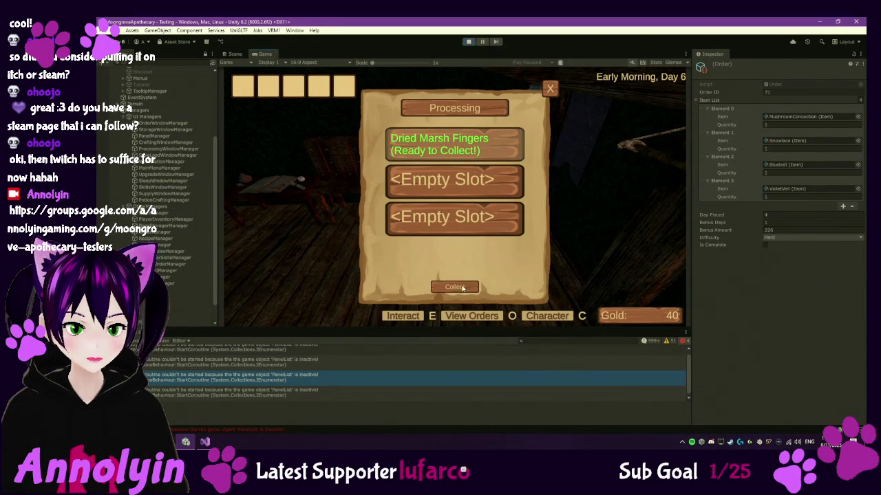
click(549, 88)
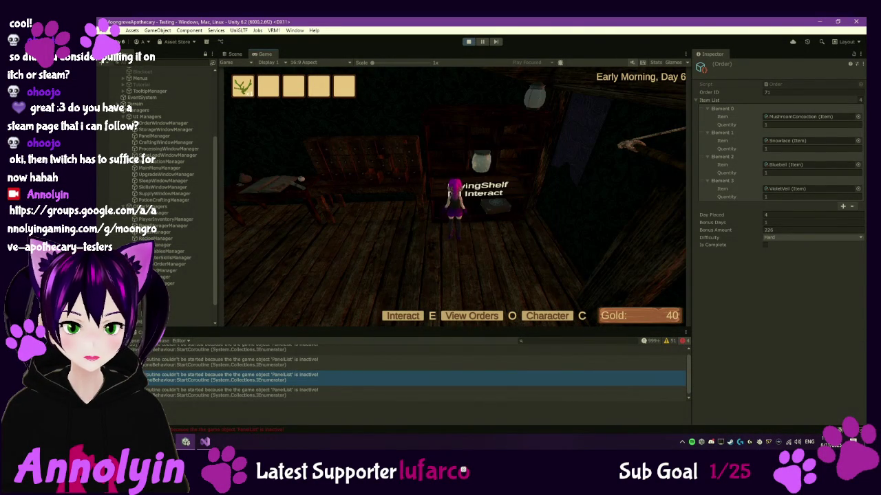
Queue one Green Pigment at the mortar and pestle.
key(w)
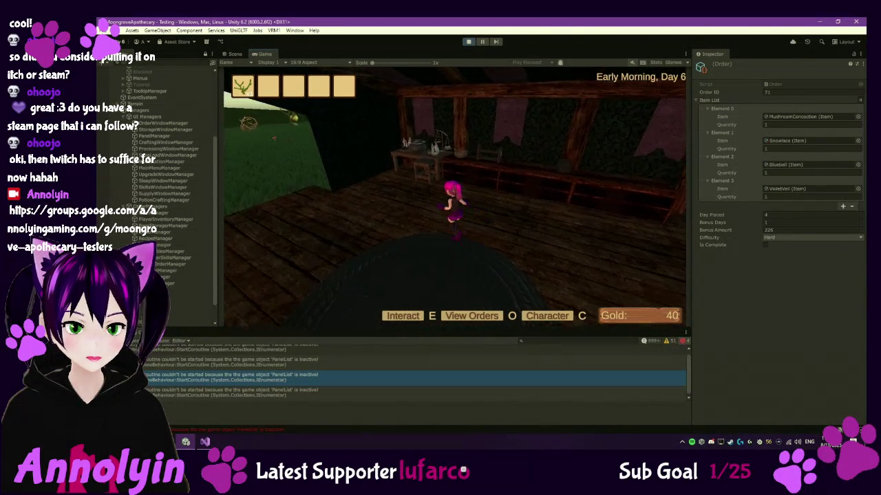
key(e)
click(521, 155)
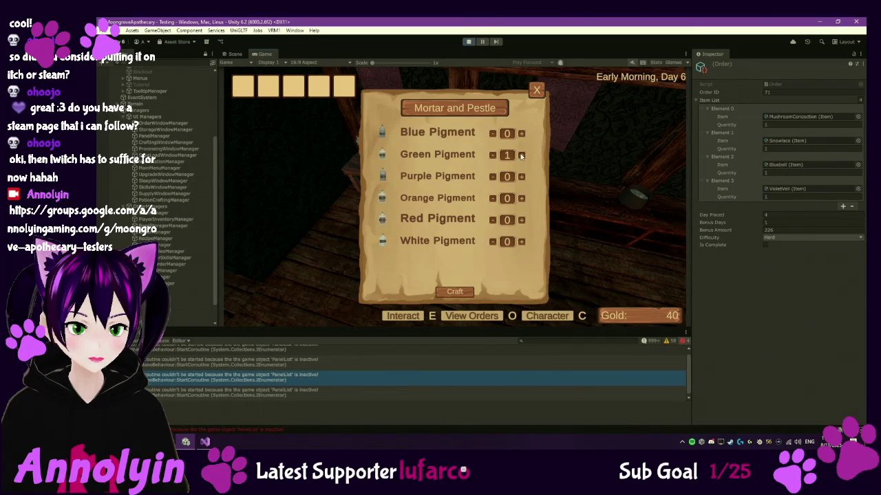
Craft the Green Pigment, collect it into the first inventory slot, and close the mortar and pestle.
click(456, 292)
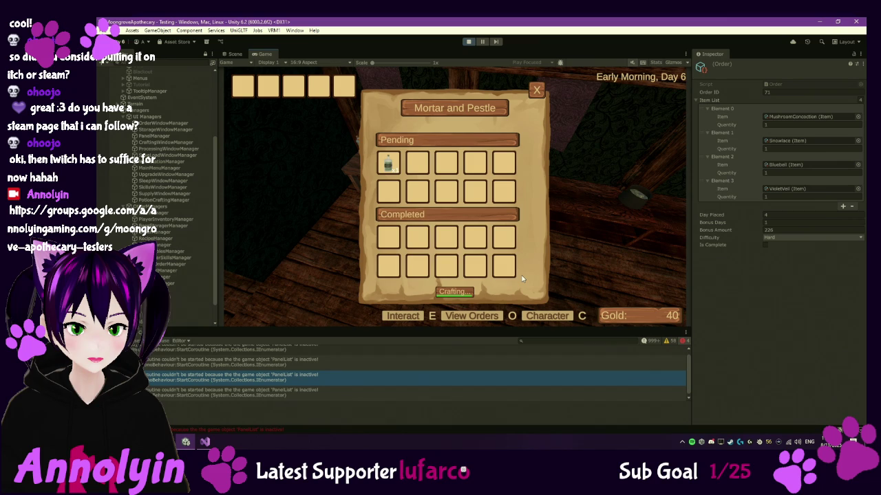
click(456, 294)
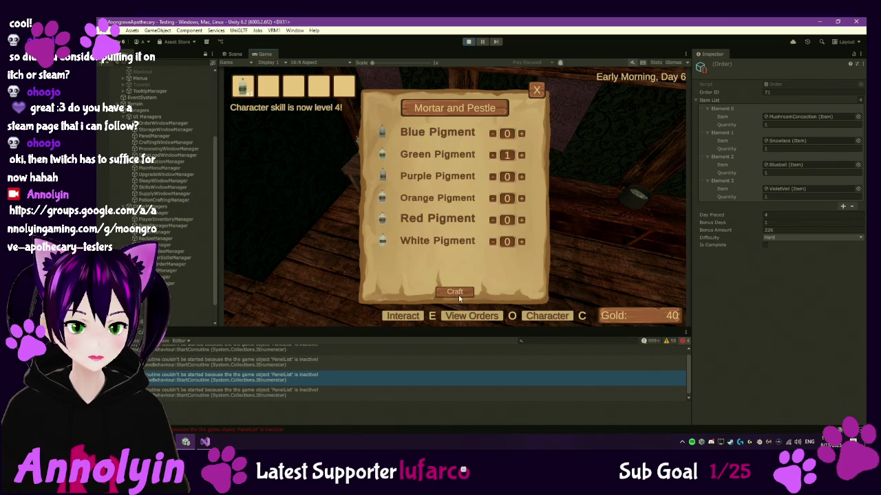
key(Escape)
Walk outside to the order board and select the current order in the Day 6 orders book.
key(w)
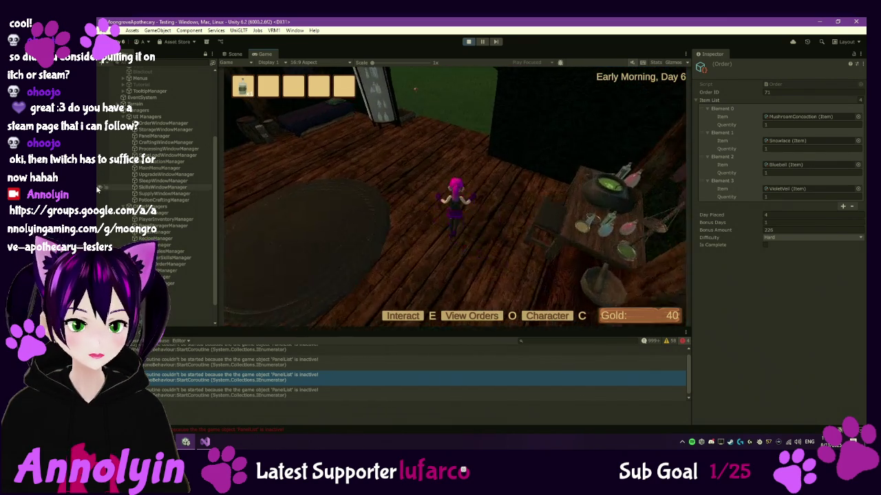
key(w)
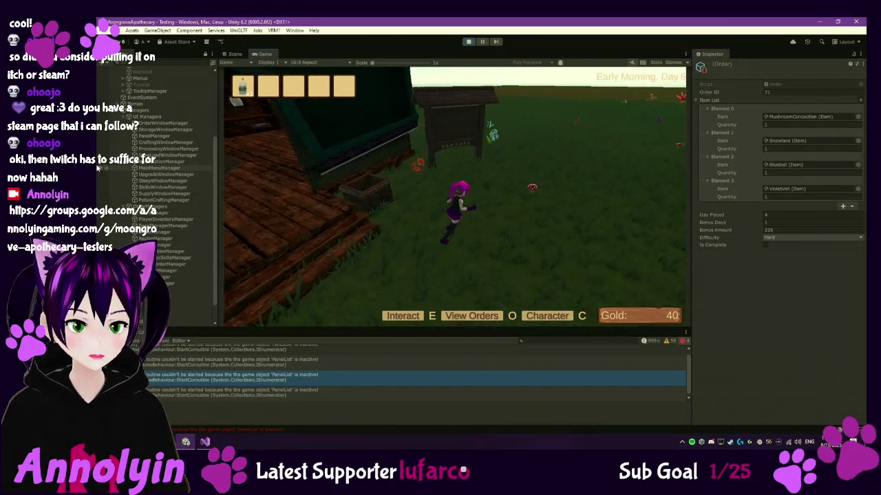
key(w)
key(e)
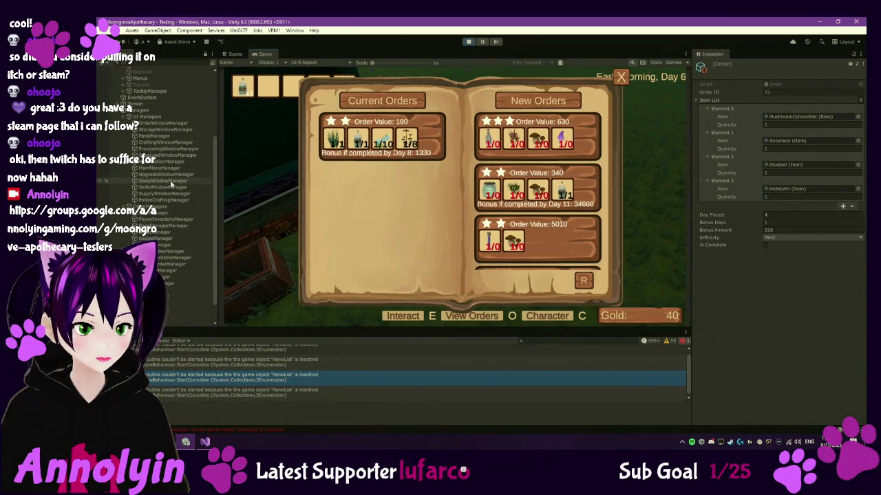
click(437, 140)
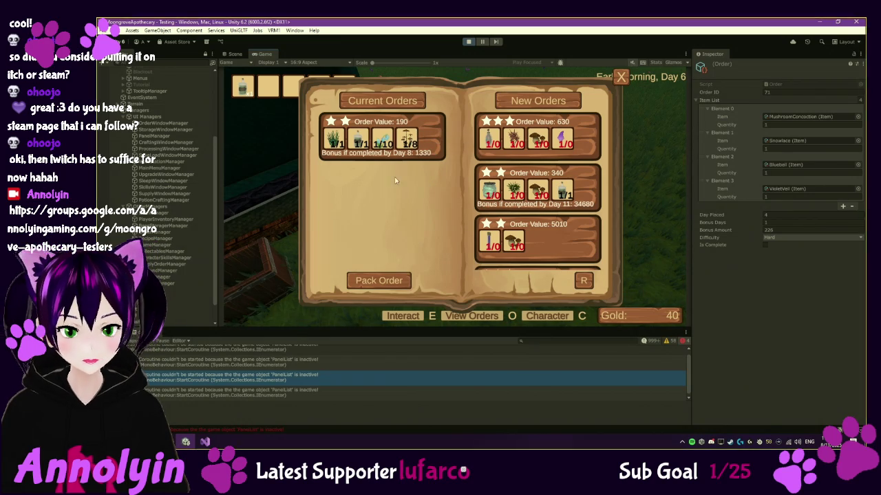
Snip the Current Orders card and select OrderManager in the Hierarchy.
key(super+shift+s)
mouse_move(320, 110)
mouse_down()
mouse_move(409, 167)
mouse_move(454, 175)
mouse_up()
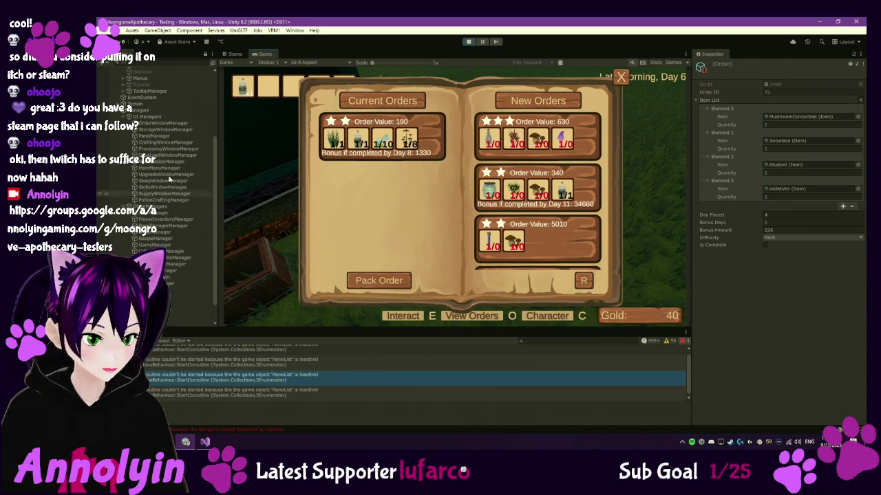
click(167, 231)
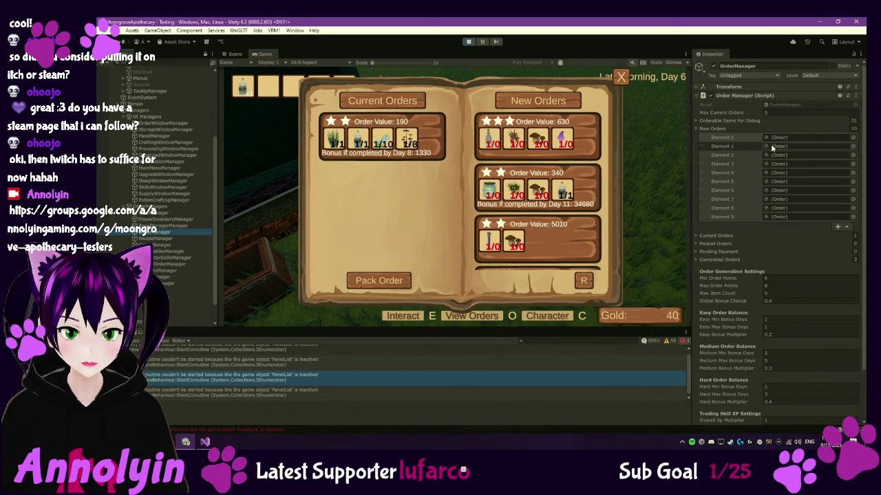
Inspect the Bonus Amount of Current Orders Element 0 in OrderManager, then pack the 190 order.
click(699, 128)
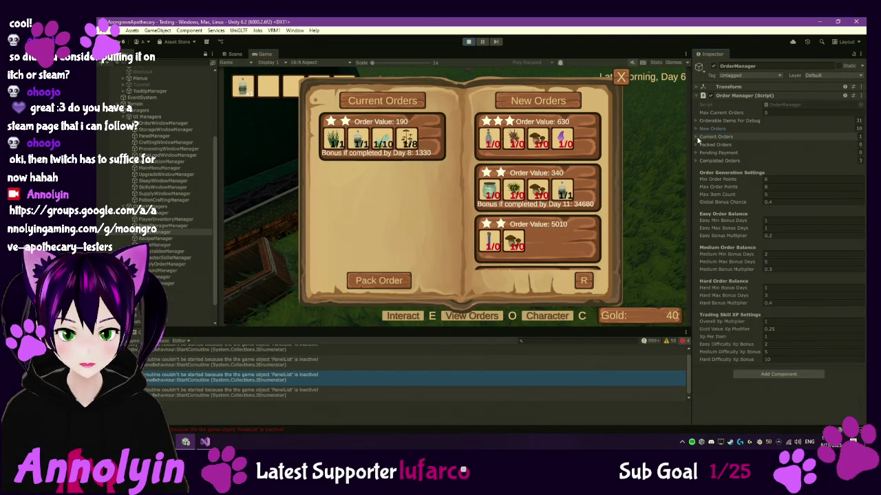
click(698, 137)
double_click(775, 146)
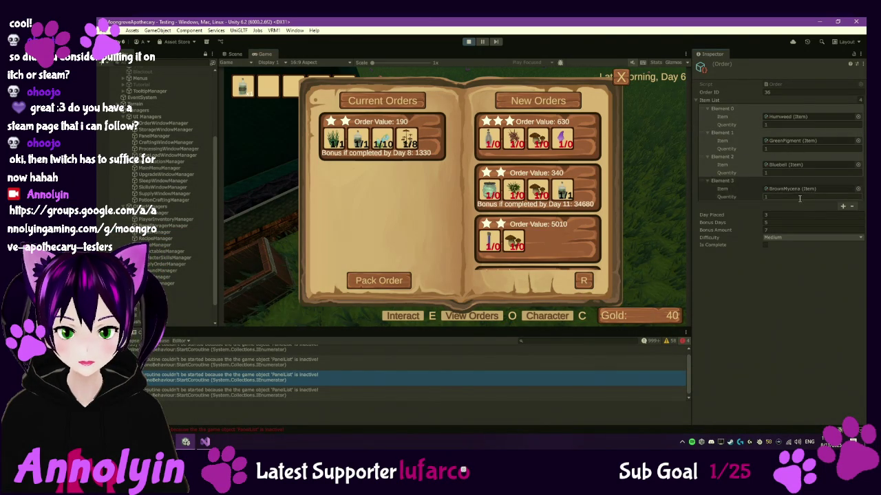
click(768, 232)
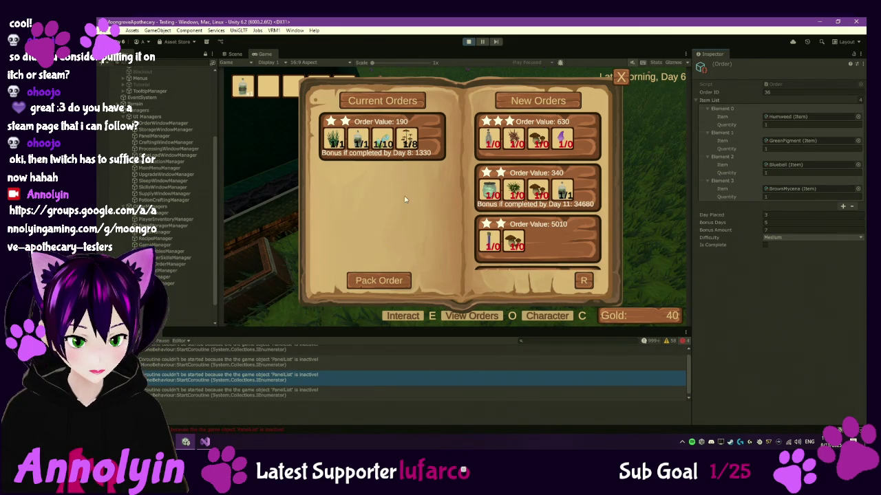
click(380, 277)
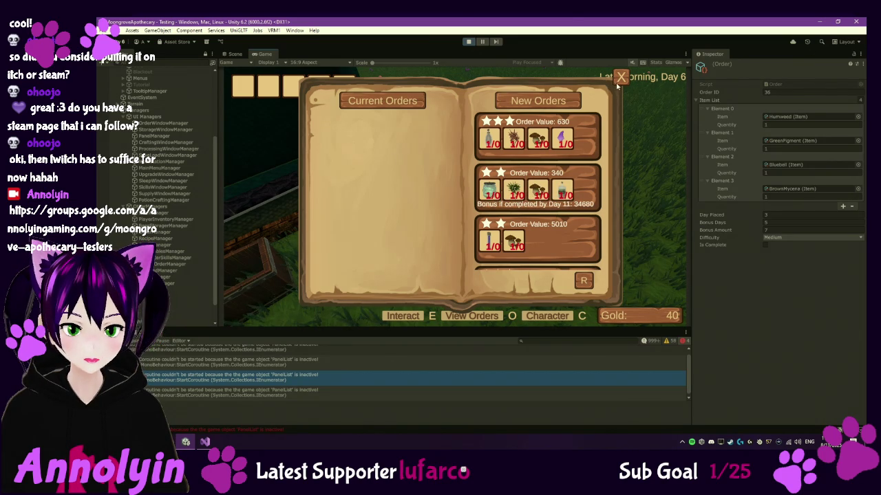
Close the order book, sleep in the wagon until Morning, Day 7 to receive 1330 gold, then pause.
click(621, 77)
key(w)
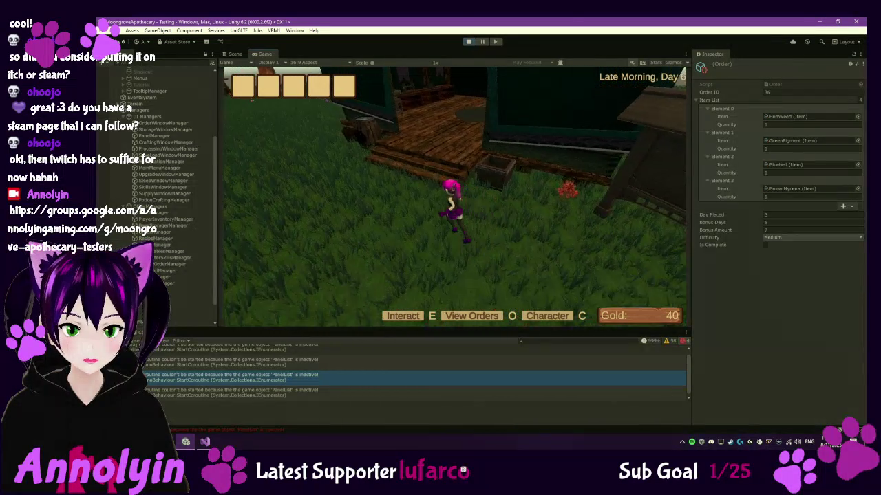
key(w)
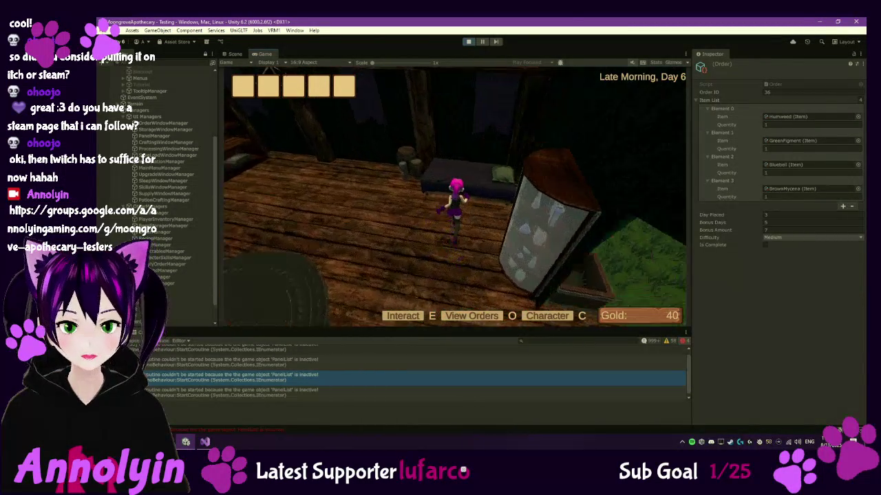
key(e)
click(439, 218)
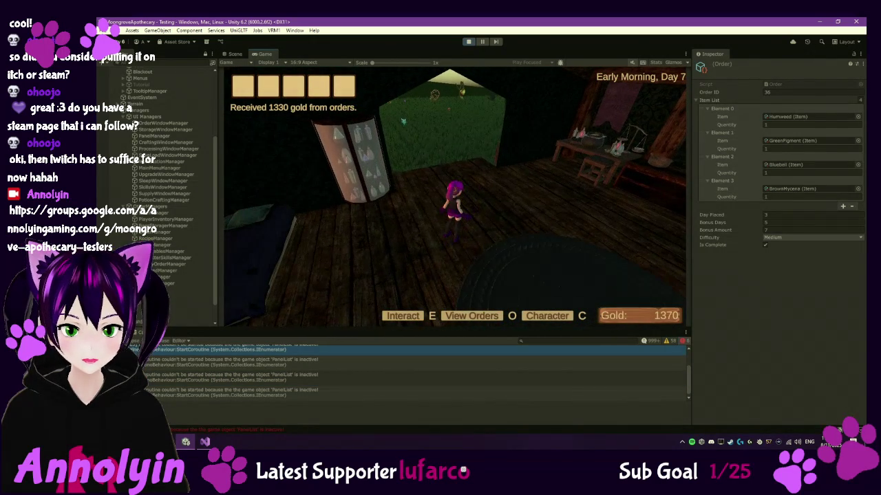
key(Escape)
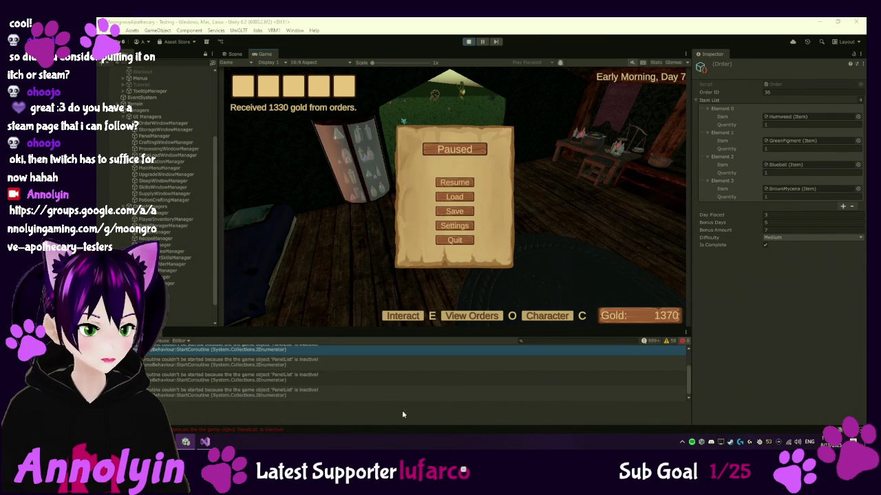
Exit Play mode and open OrderPanelUI.cs from Assets > Scripts in Visual Studio.
scroll(325, 387, down, 1)
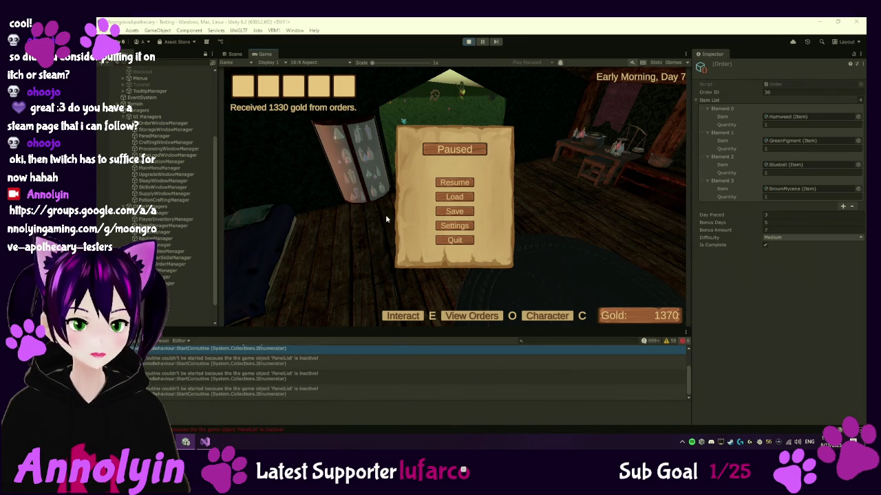
drag(307, 328, 316, 280)
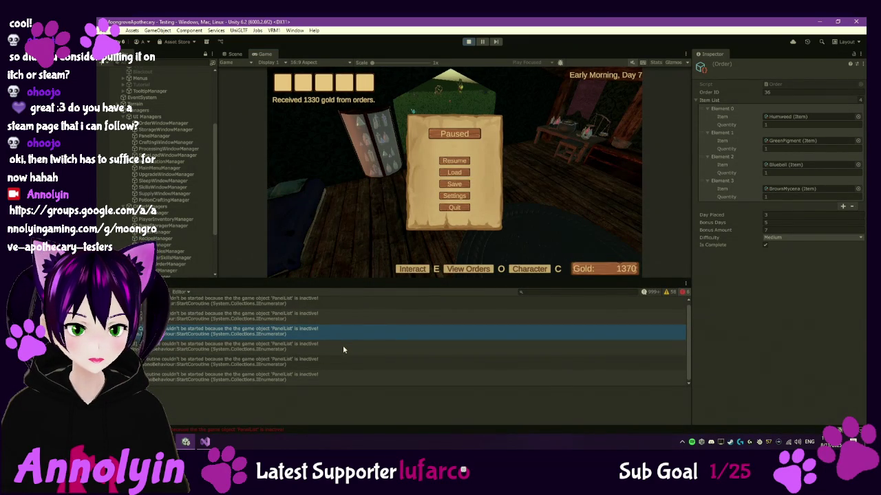
click(467, 42)
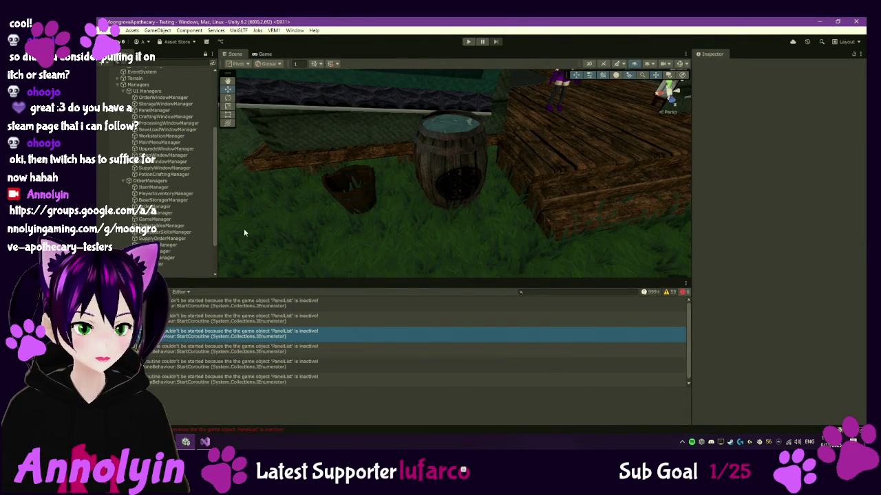
click(124, 284)
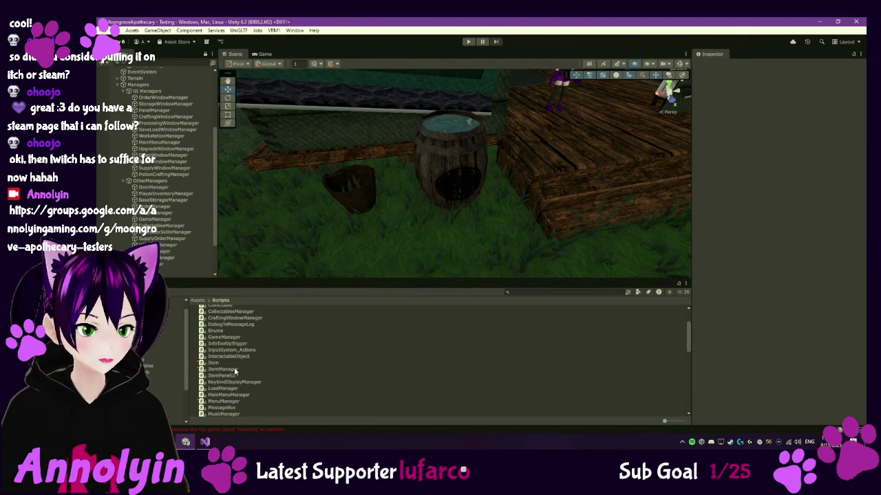
scroll(231, 388, down, 3)
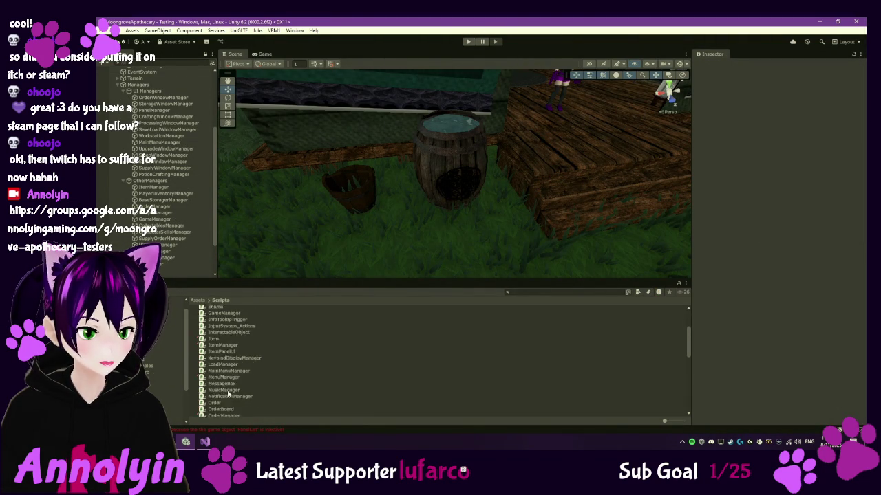
click(233, 399)
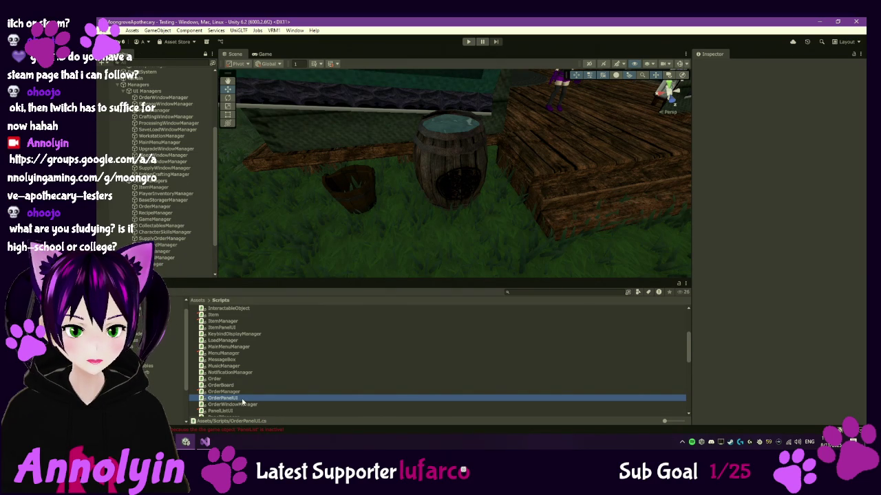
double_click(242, 402)
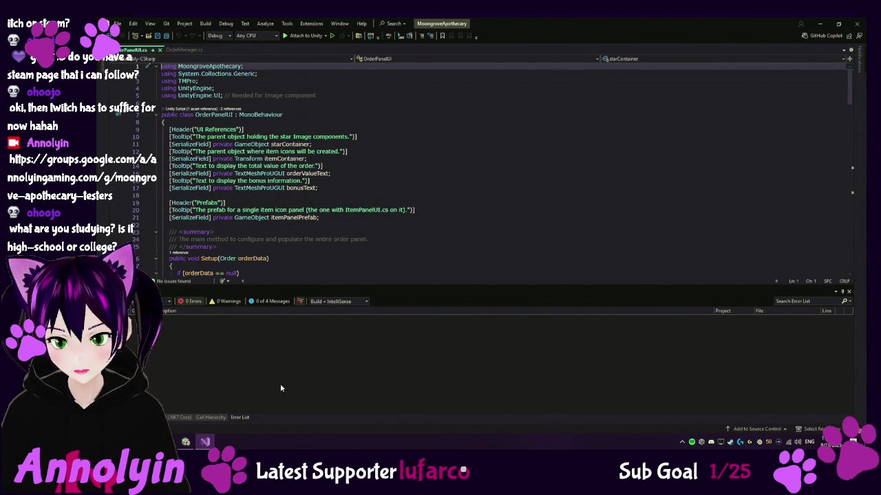
Scroll through OrderPanelUI.cs down to the CalculateAndDisplayValues method and its bonusText output.
scroll(399, 214, down, 2)
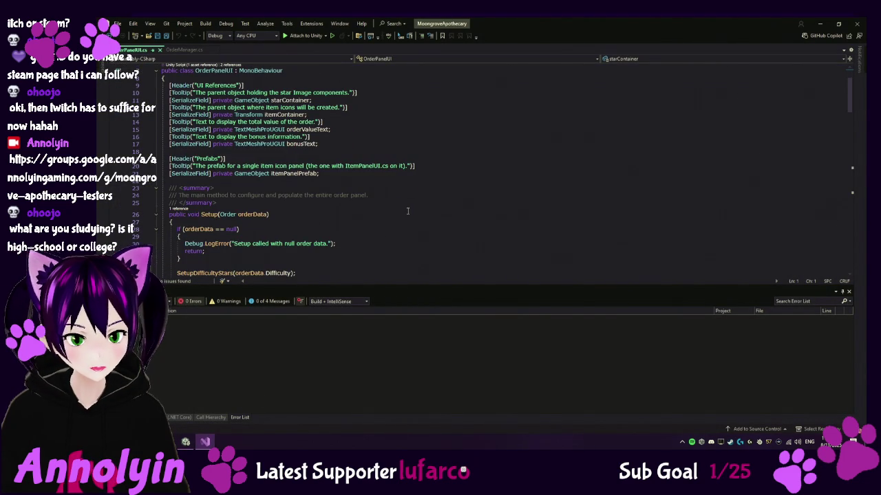
scroll(407, 212, down, 1)
scroll(413, 203, down, 2)
scroll(416, 202, down, 11)
scroll(438, 204, down, 12)
scroll(440, 201, down, 4)
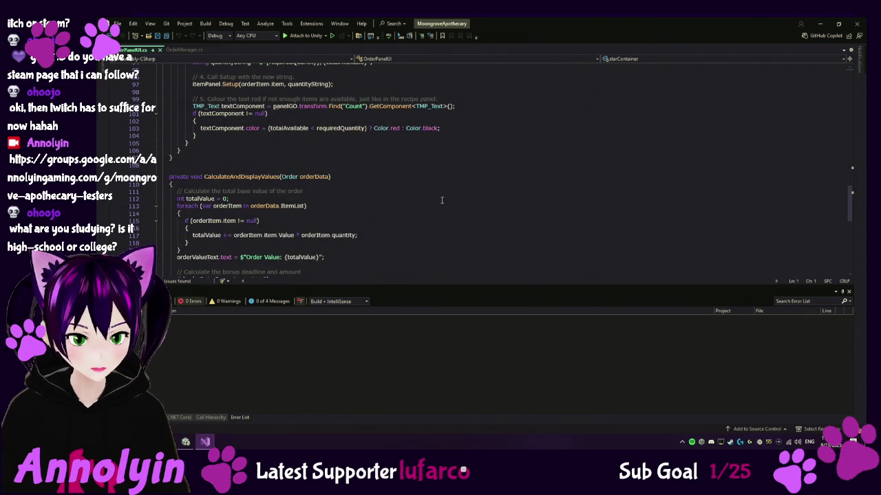
scroll(441, 200, down, 1)
scroll(442, 201, down, 1)
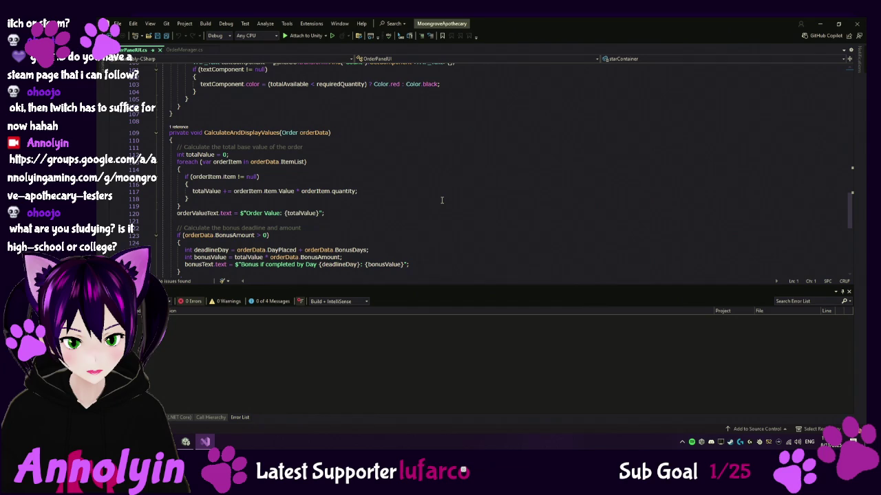
scroll(442, 200, down, 1)
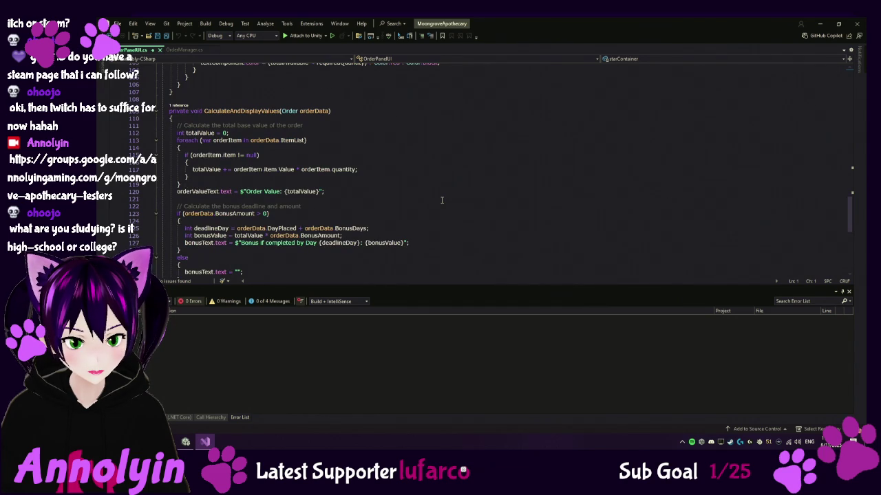
scroll(442, 200, down, 1)
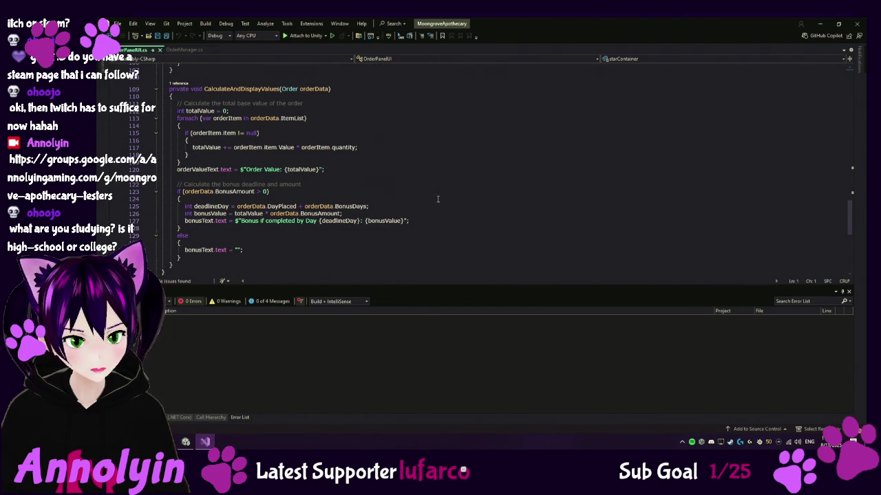
click(186, 441)
double_click(237, 400)
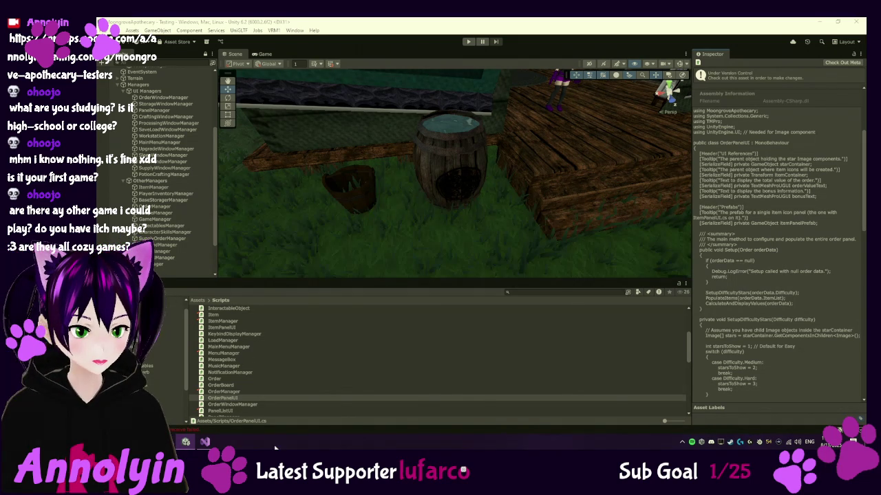
click(205, 442)
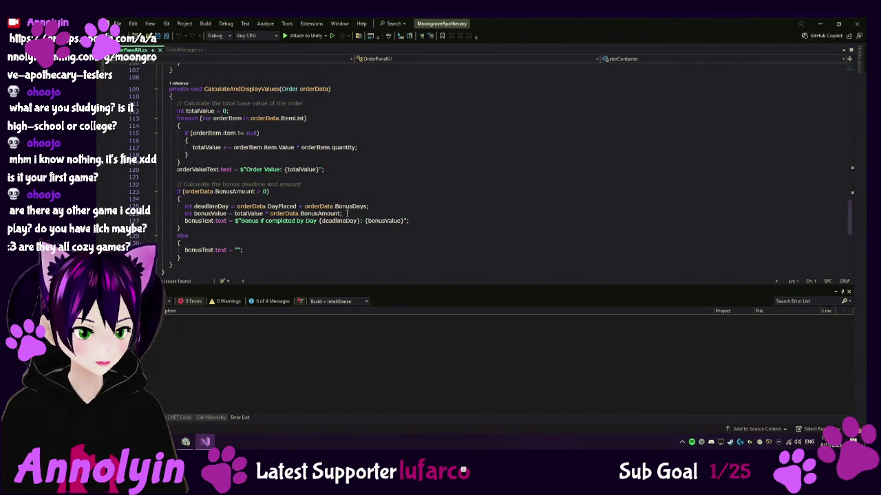
Delete 'totalValue * ' on line 126 so bonusValue equals orderData.BonusAmount.
click(347, 214)
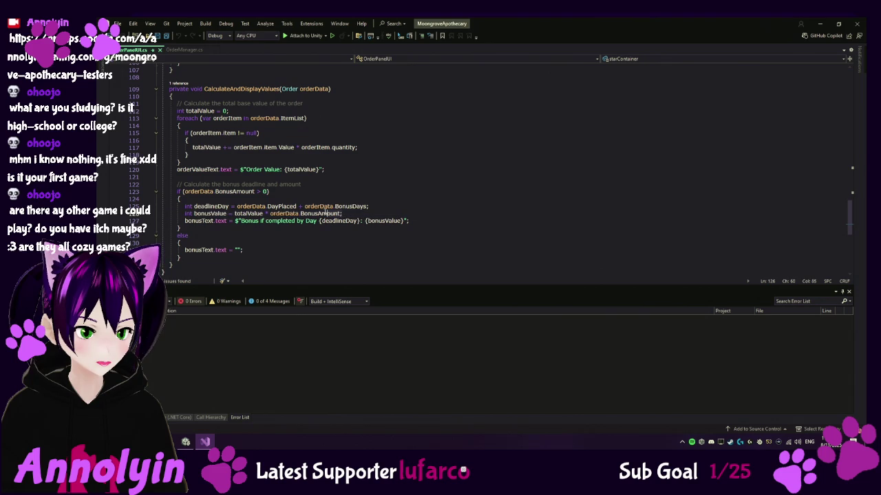
click(183, 214)
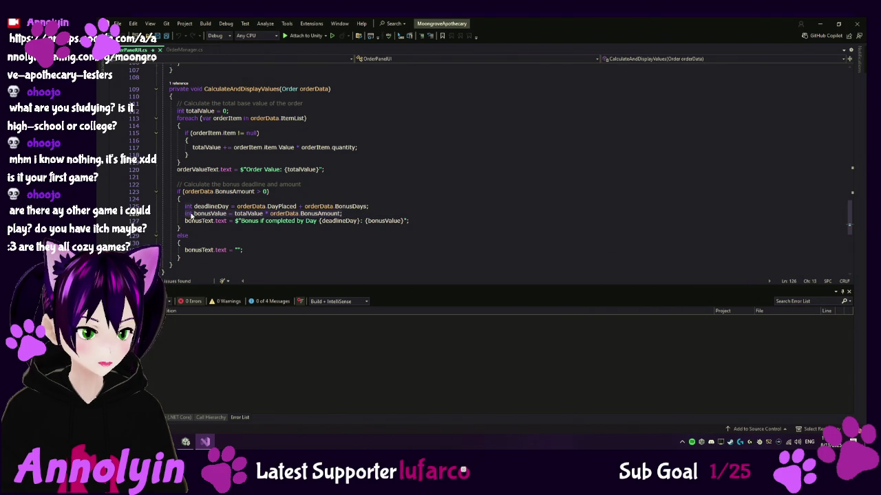
drag(234, 214, 270, 213)
key(Delete)
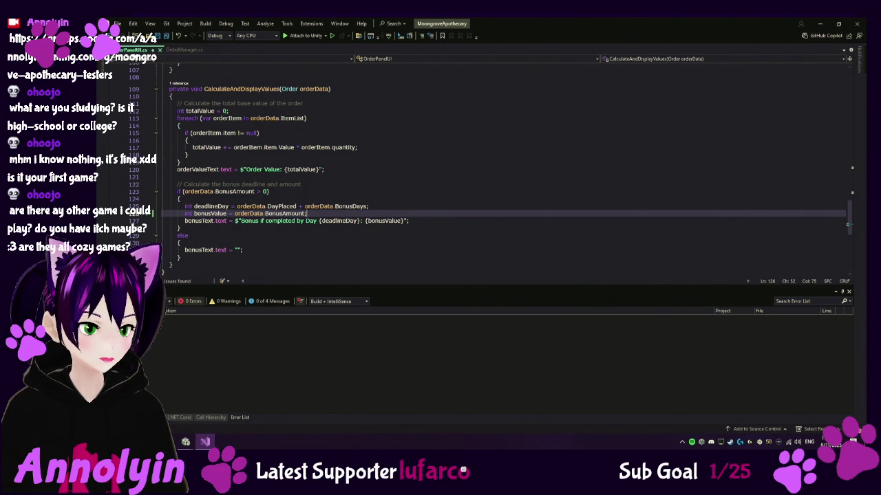
key(ctrl+Tab)
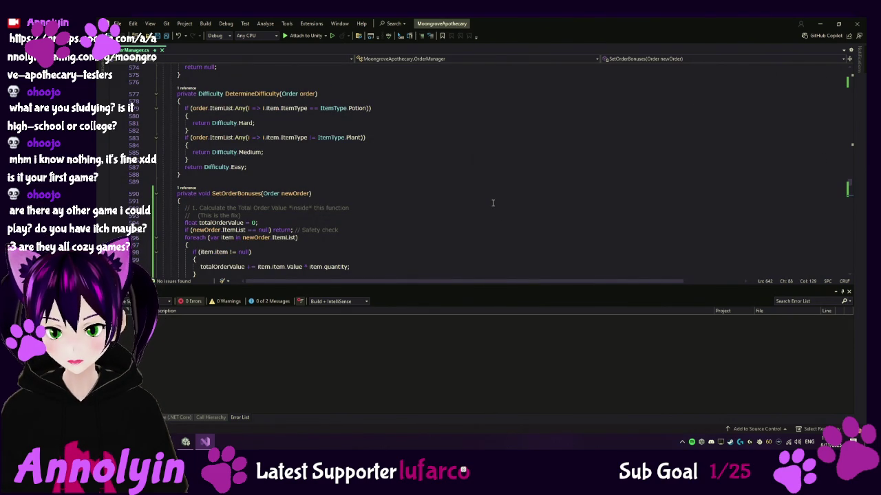
Collapse GenerateNewOrder, GetItemByDifficulty, DetermineDifficulty, SetOrderBonuses, CondenseOrderList and CondenseItems.
scroll(375, 181, up, 9)
scroll(375, 181, up, 20)
scroll(375, 181, up, 16)
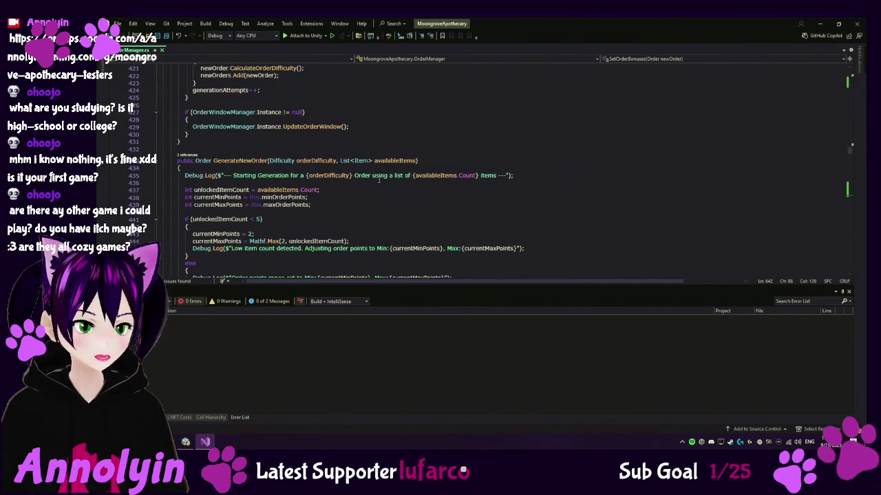
scroll(379, 181, up, 4)
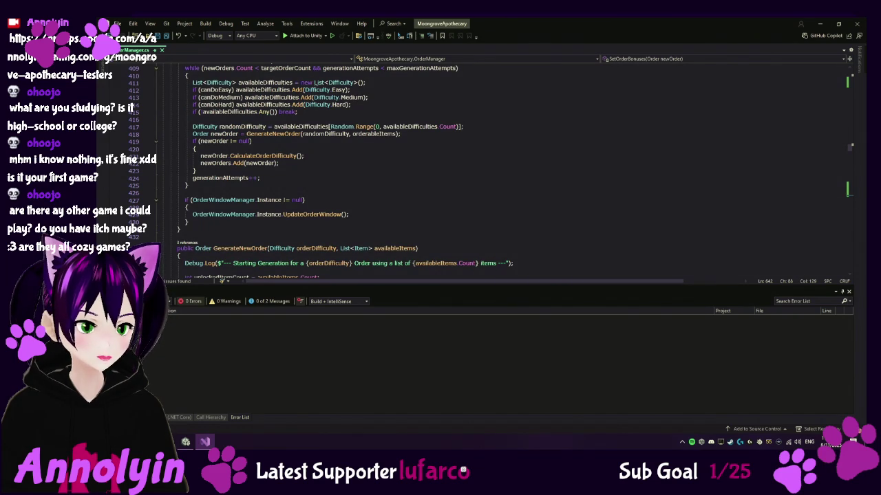
click(155, 248)
scroll(156, 248, down, 2)
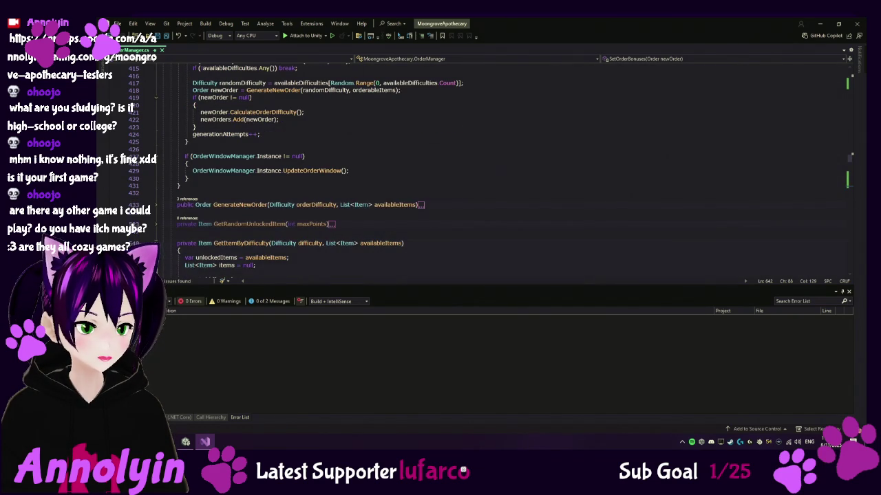
click(155, 243)
click(155, 262)
scroll(154, 247, down, 3)
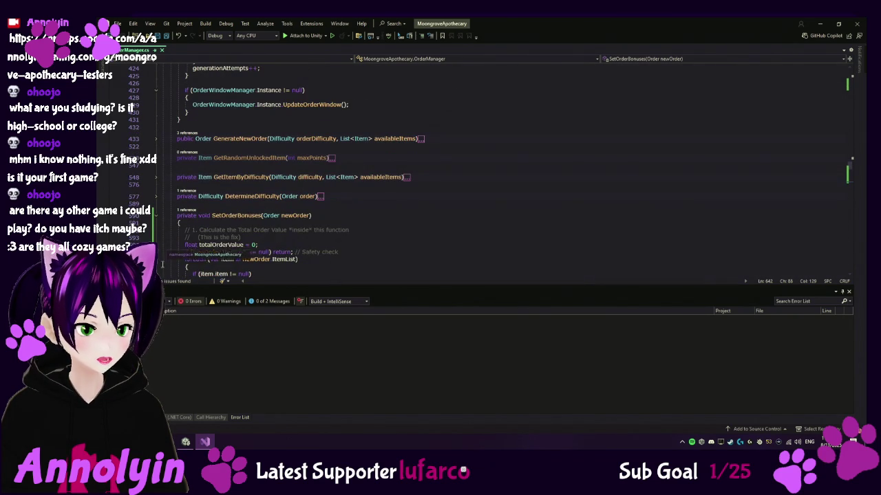
click(156, 218)
scroll(155, 234, down, 2)
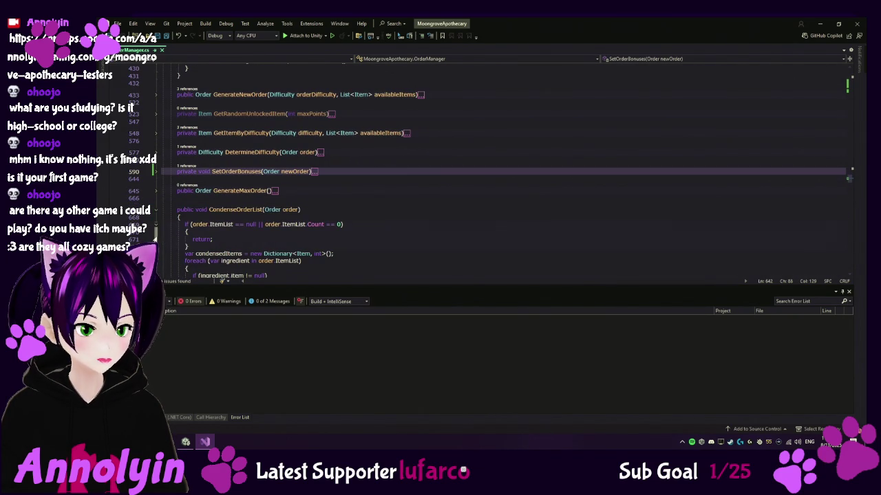
click(156, 209)
click(156, 229)
Collapse AcceptOrder, CanFulfillOrder, CalculateDisplayValue, GetOrderString and RefreshNewOrders as well.
click(159, 249)
click(156, 247)
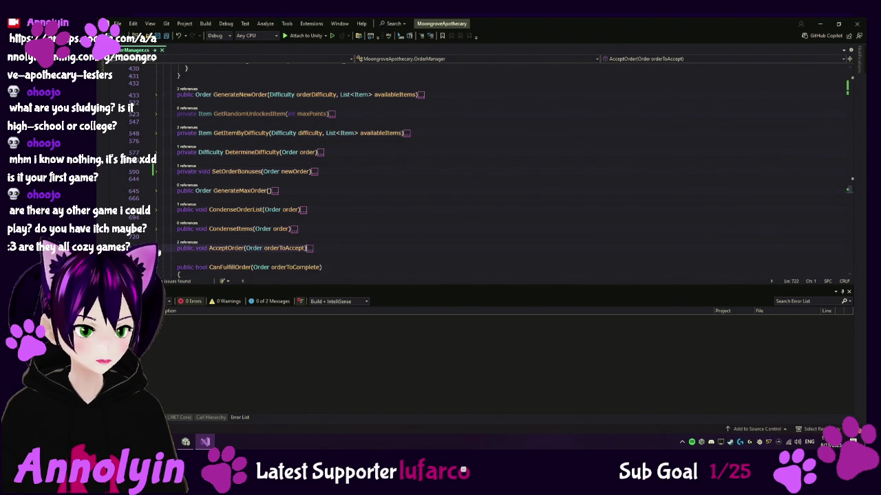
scroll(289, 172, down, 3)
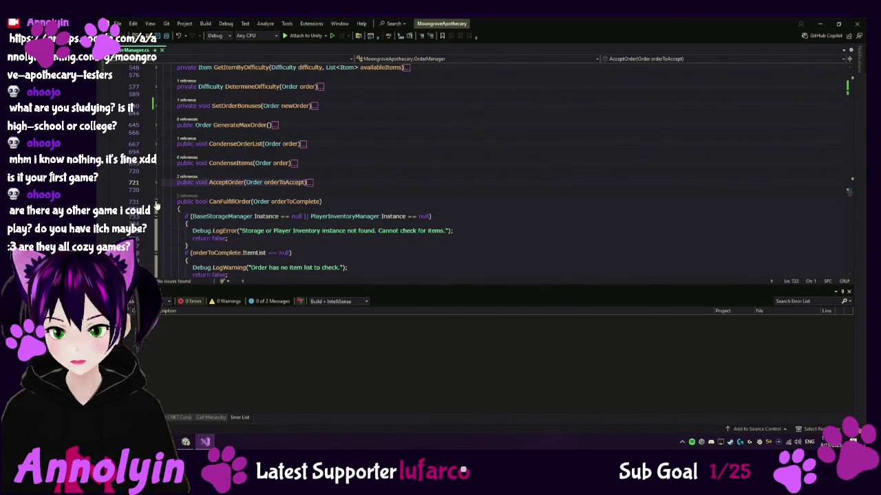
click(156, 201)
scroll(266, 225, down, 15)
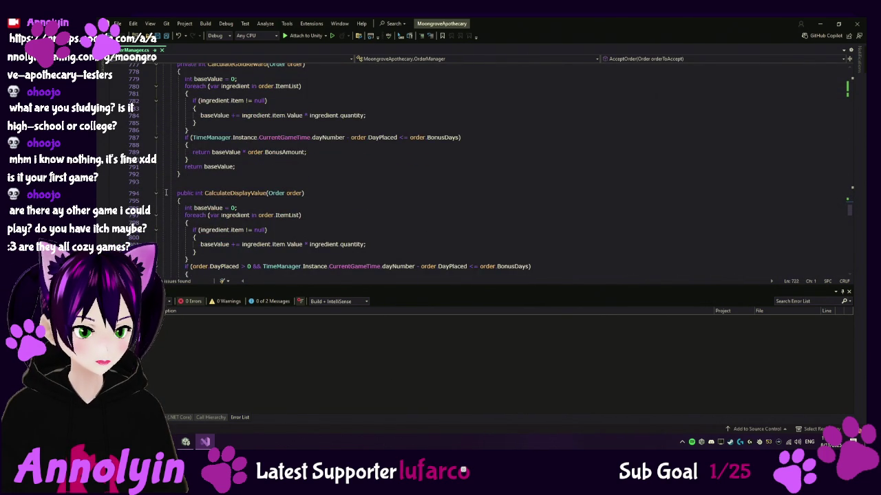
click(156, 194)
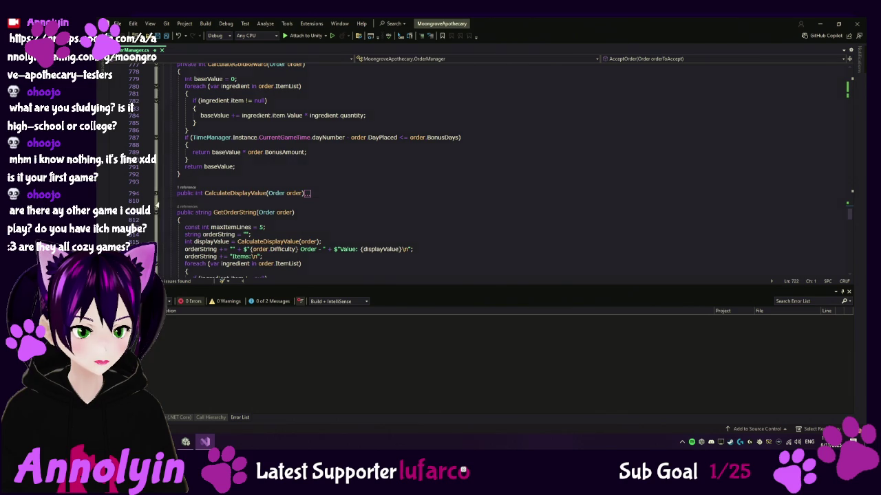
click(155, 214)
scroll(165, 231, down, 15)
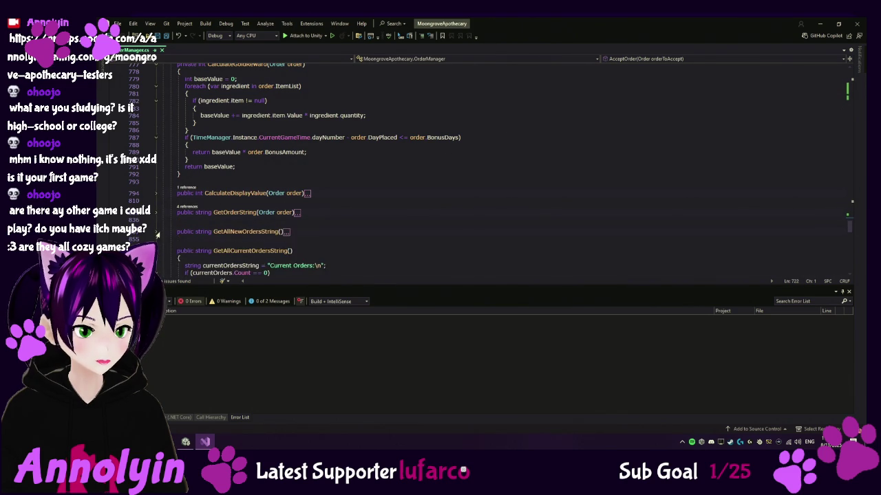
scroll(177, 227, down, 15)
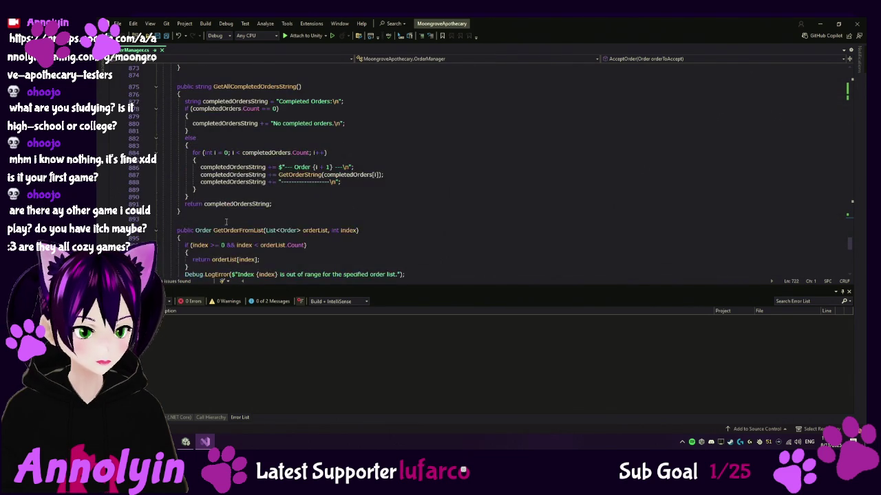
scroll(436, 141, up, 20)
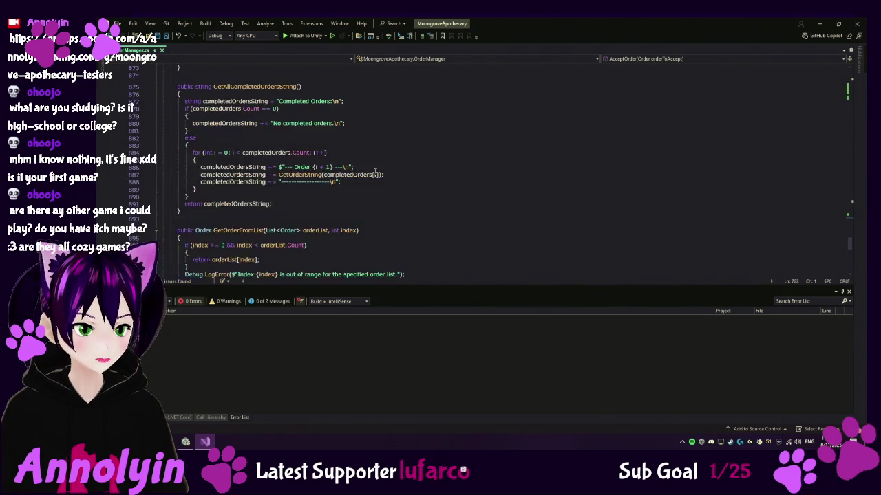
scroll(445, 148, up, 20)
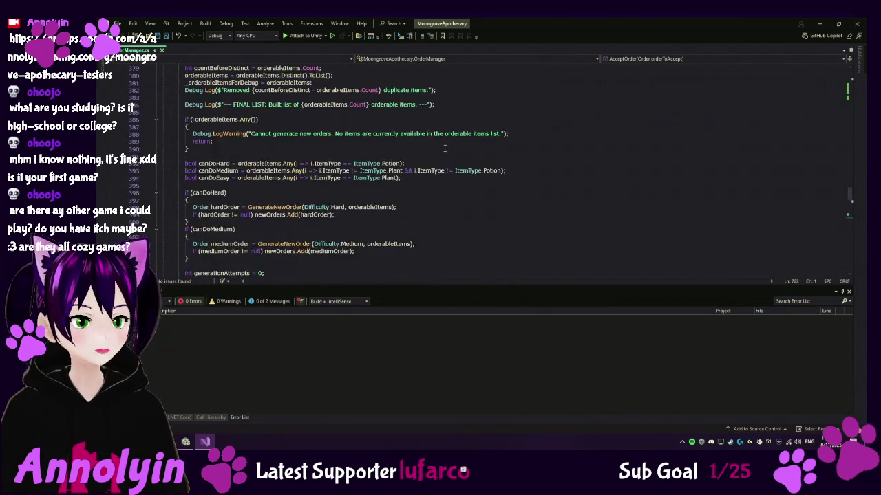
scroll(447, 143, up, 18)
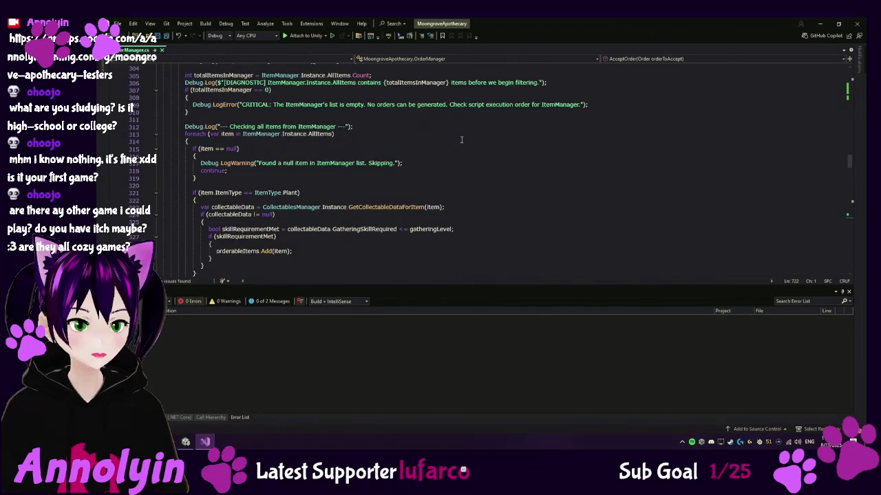
scroll(461, 140, up, 11)
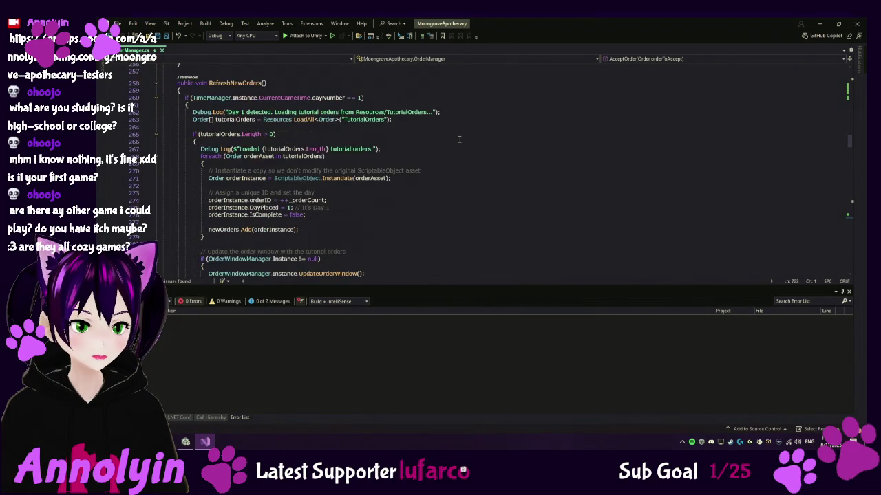
click(156, 148)
scroll(153, 130, up, 5)
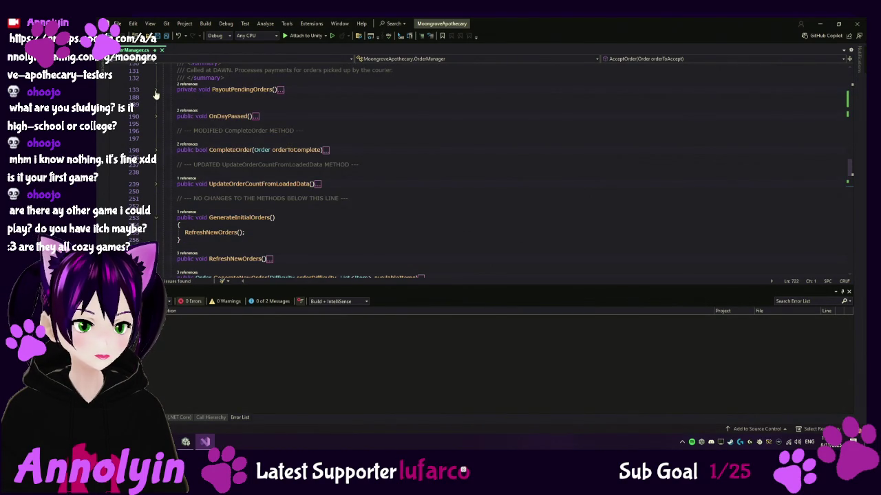
Expand PayoutPendingOrders and read through its Trading XP and gold-from-orders payout code.
click(156, 91)
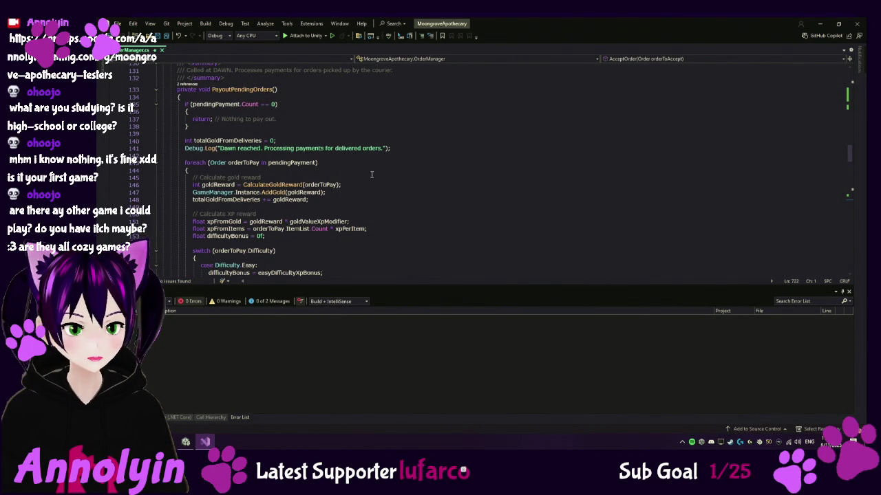
scroll(281, 114, down, 5)
scroll(381, 188, down, 3)
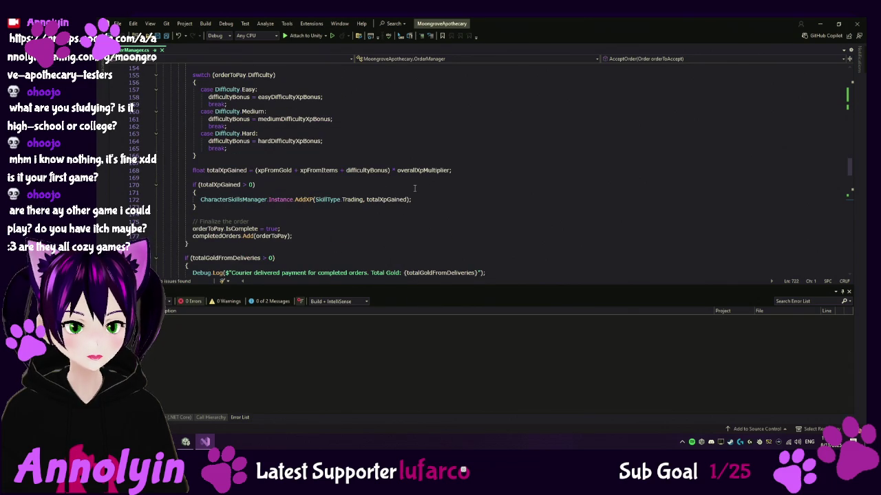
scroll(426, 184, down, 2)
scroll(433, 184, down, 1)
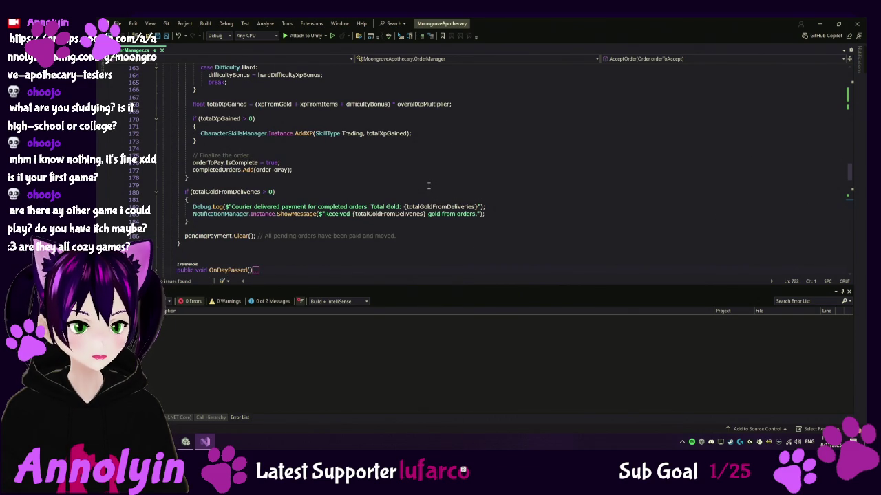
scroll(427, 186, up, 7)
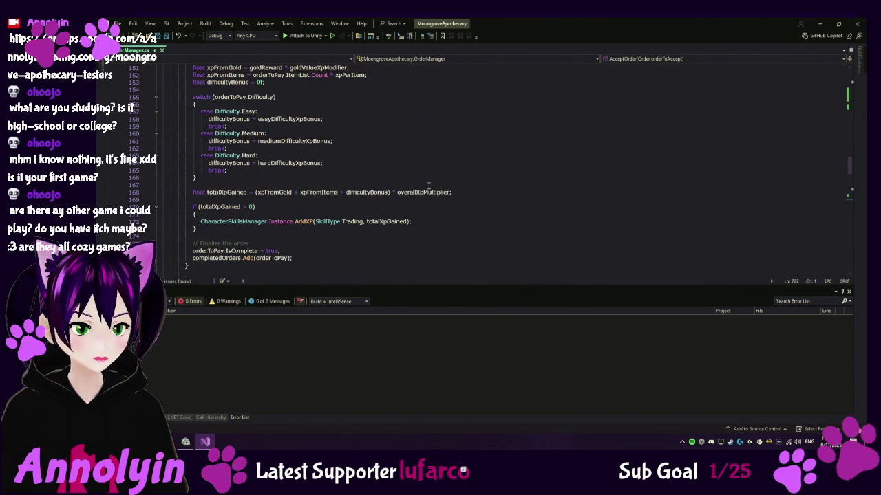
scroll(428, 186, up, 3)
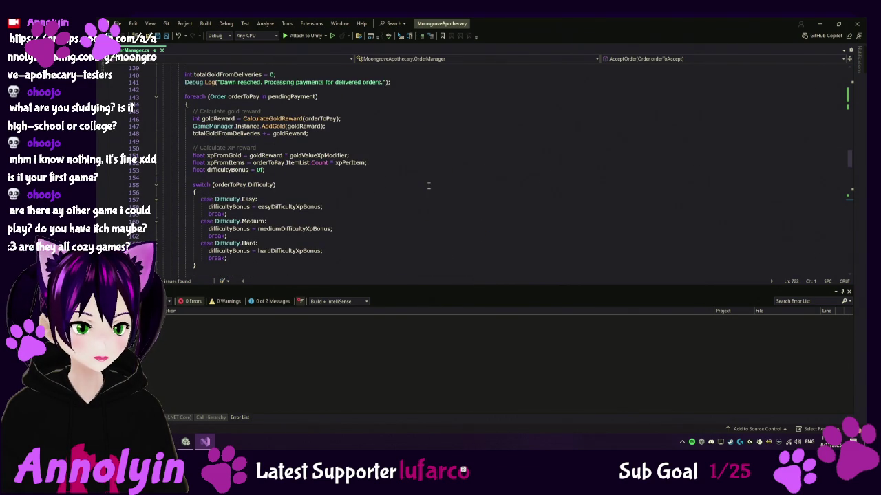
scroll(428, 185, up, 2)
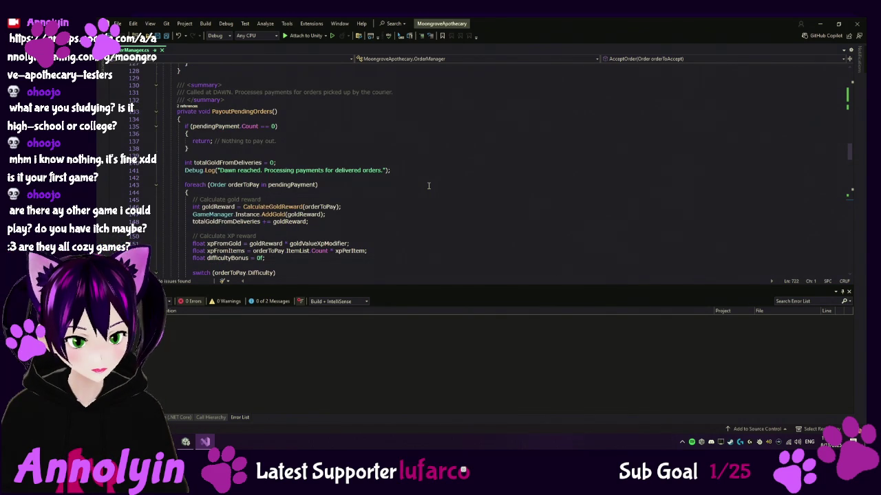
scroll(431, 184, down, 6)
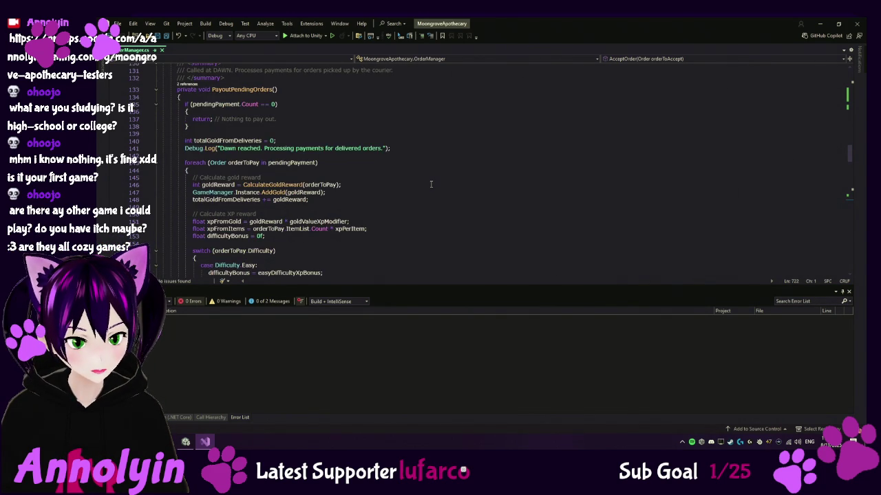
scroll(431, 183, up, 5)
click(135, 91)
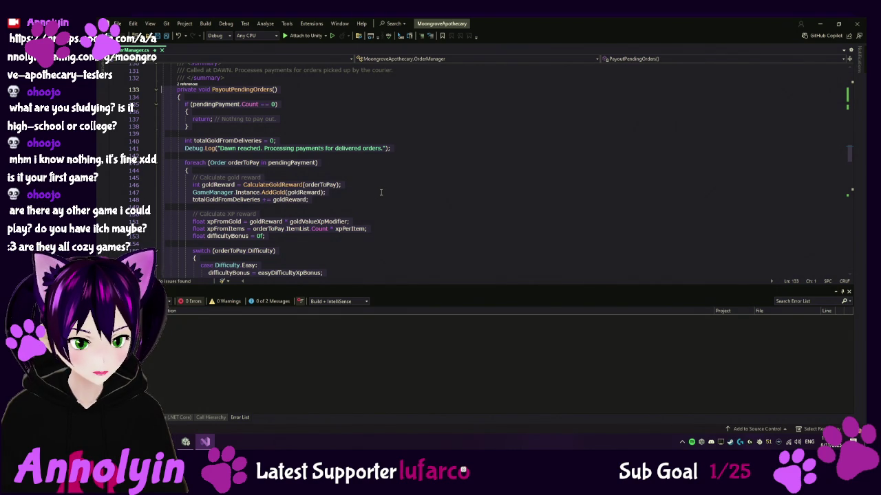
scroll(380, 193, down, 2)
scroll(382, 193, down, 3)
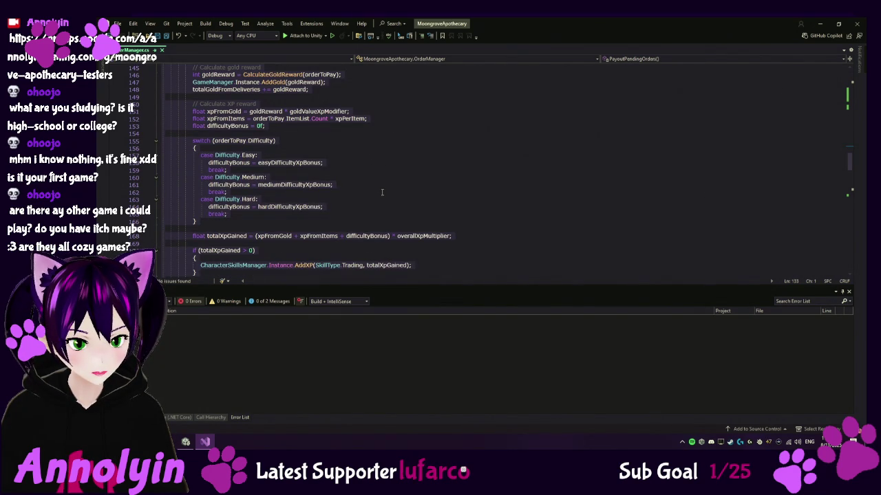
scroll(382, 192, down, 1)
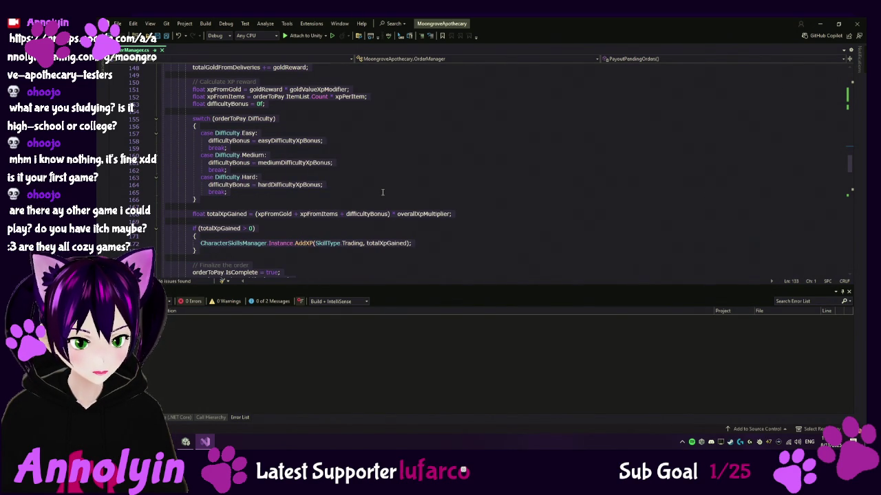
scroll(383, 191, down, 1)
scroll(383, 192, down, 1)
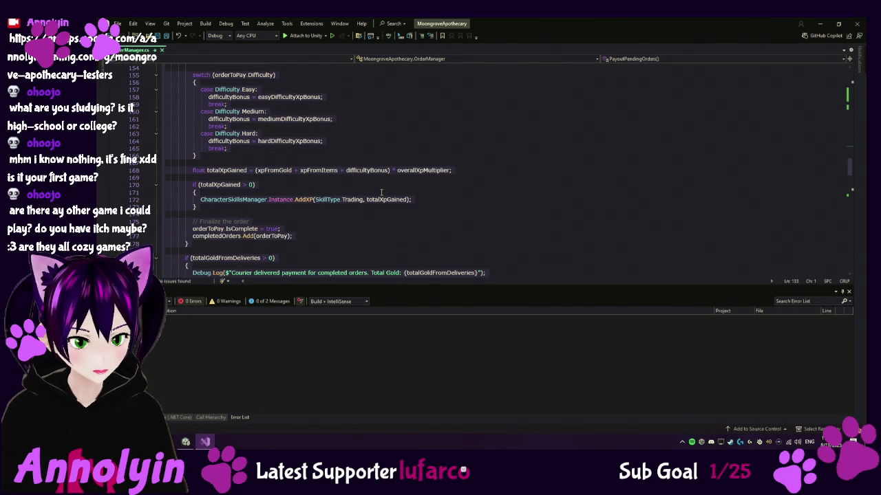
scroll(380, 193, down, 1)
scroll(381, 193, down, 1)
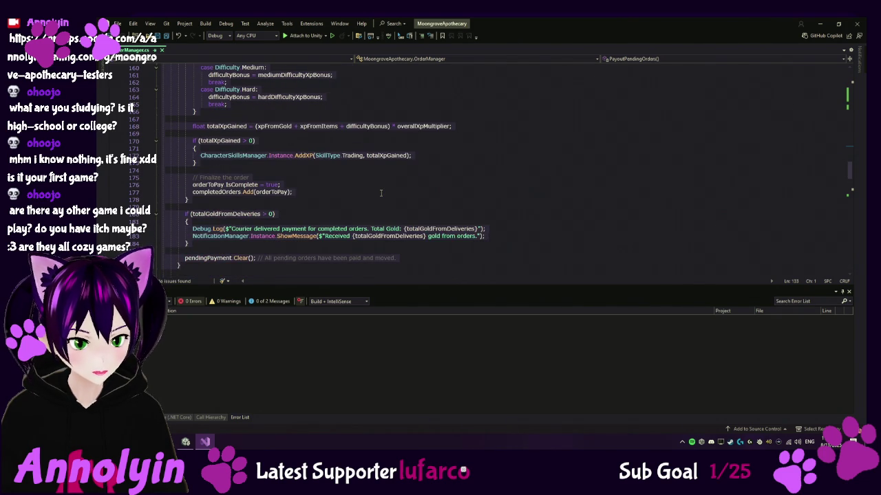
scroll(379, 194, down, 1)
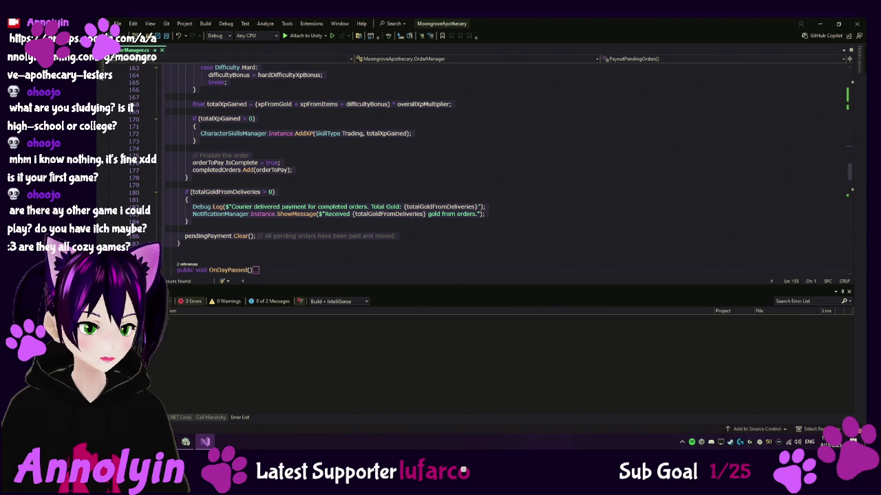
right_click(212, 206)
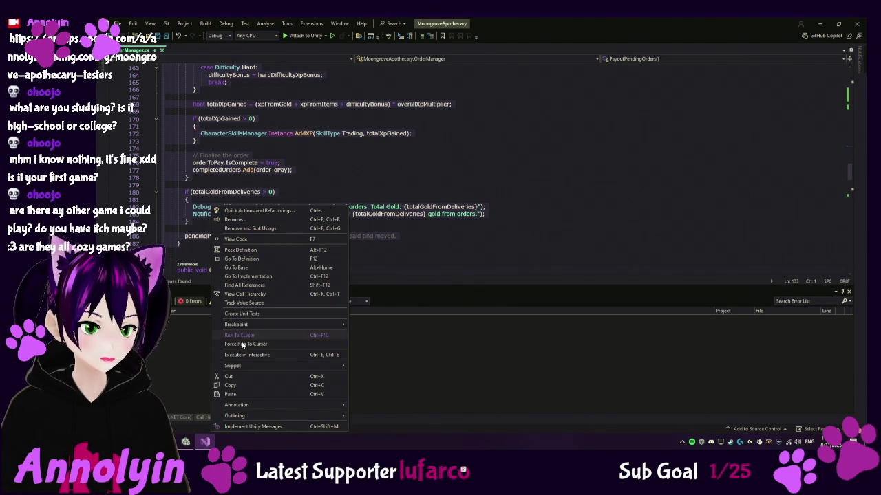
click(246, 385)
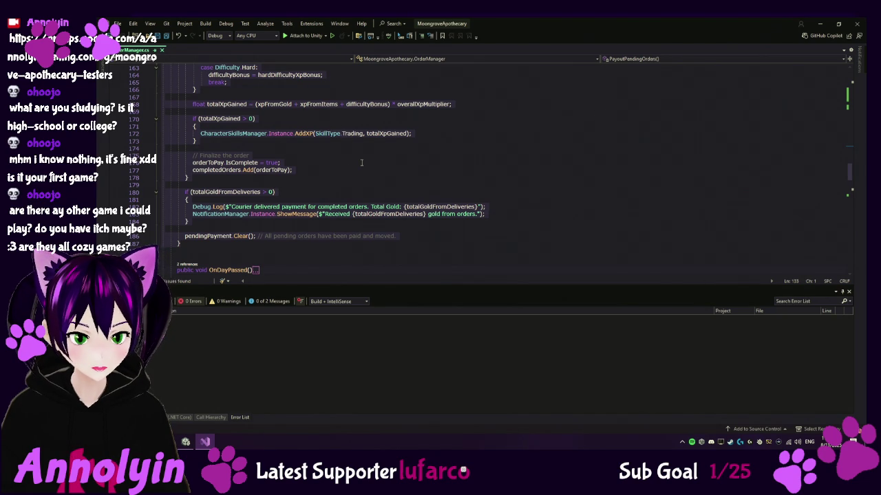
scroll(360, 163, up, 1)
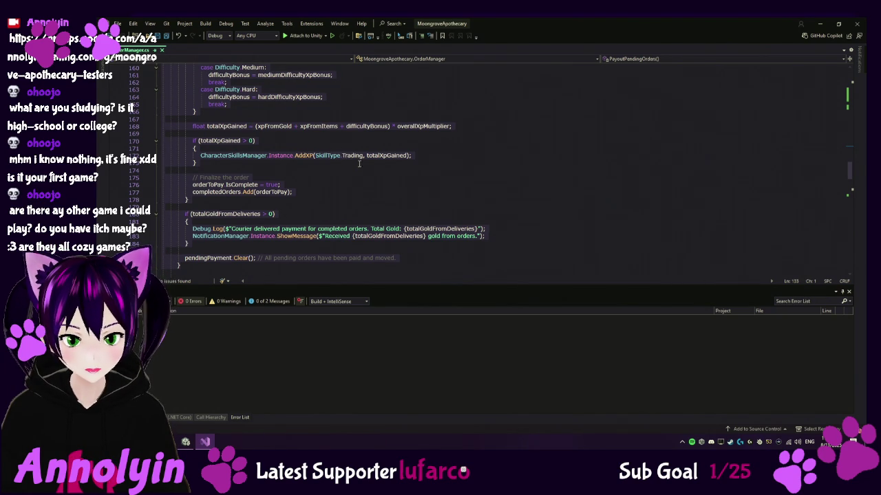
scroll(359, 164, up, 4)
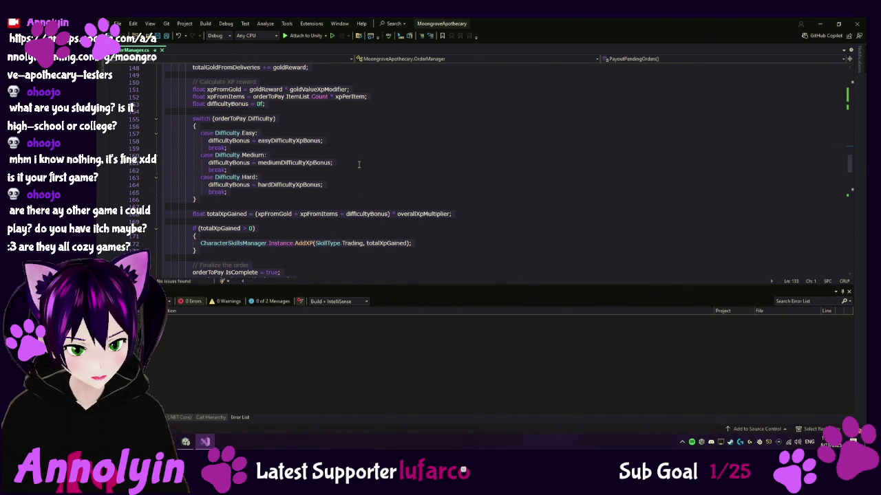
scroll(359, 165, up, 2)
scroll(359, 165, up, 4)
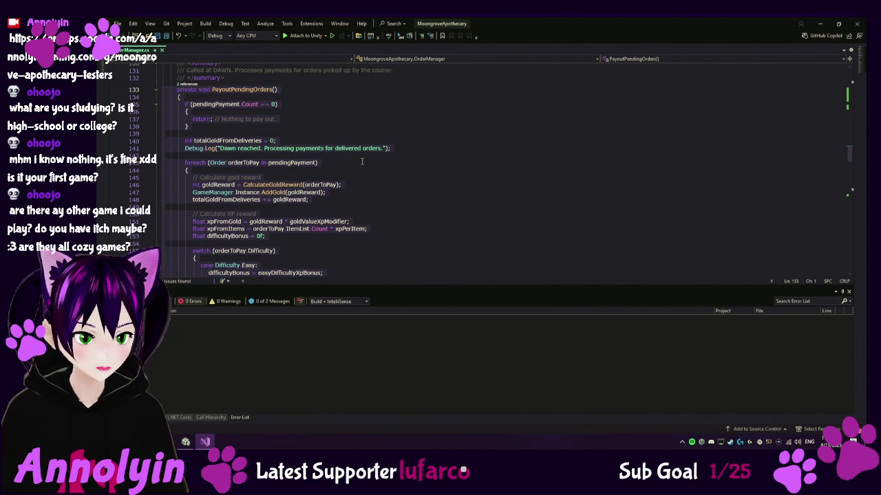
scroll(507, 176, up, 2)
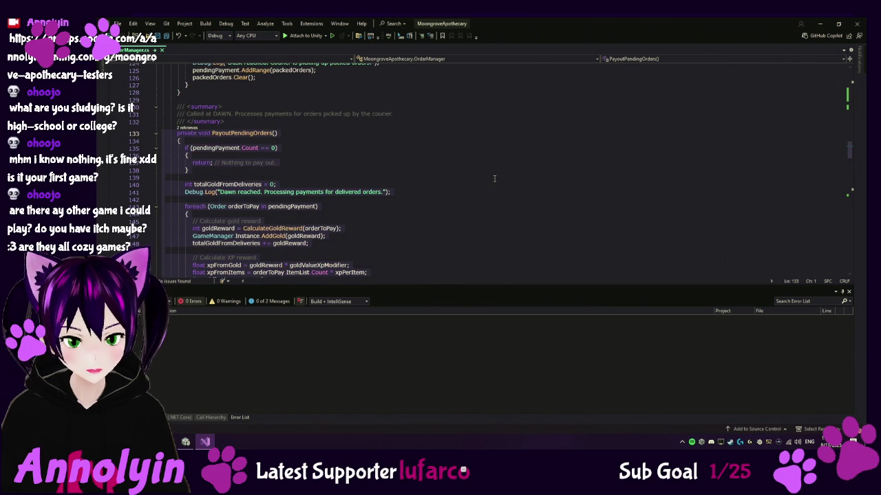
scroll(493, 177, up, 1)
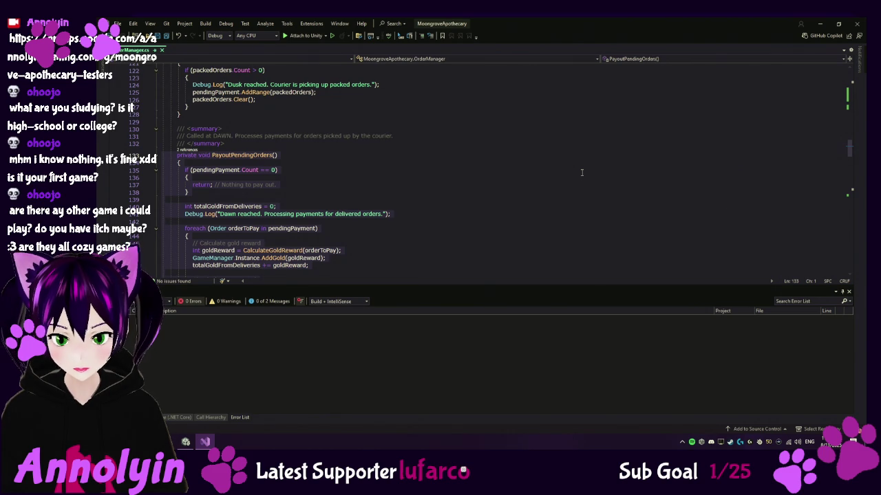
scroll(311, 238, down, 1)
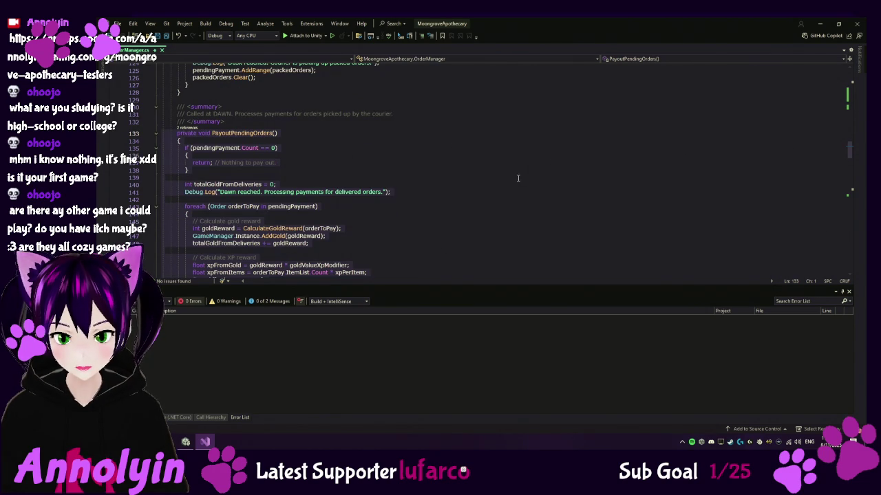
click(284, 231)
right_click(284, 231)
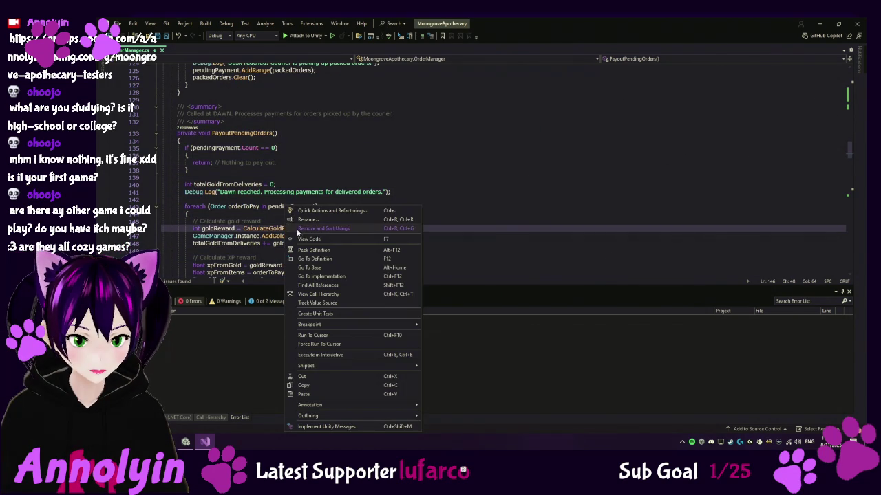
Jump to CalculateGoldReward's definition in OrderManager and inspect its bonus calculation.
click(323, 257)
scroll(255, 208, down, 1)
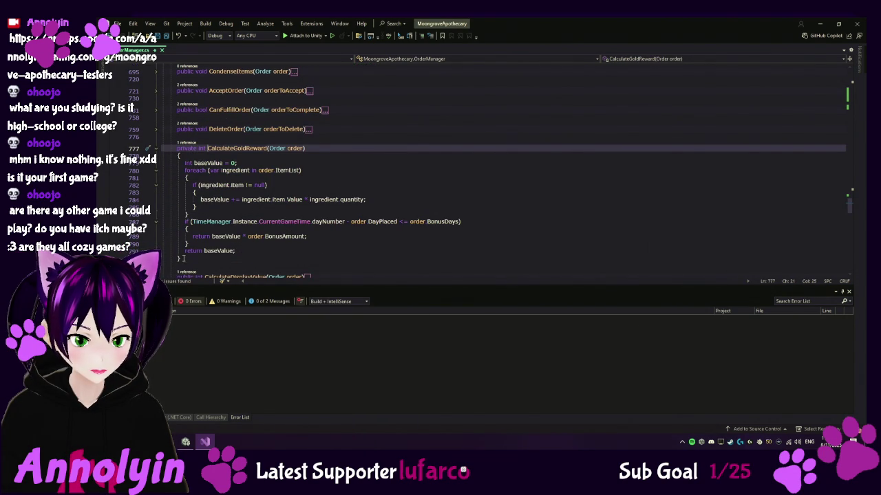
click(181, 258)
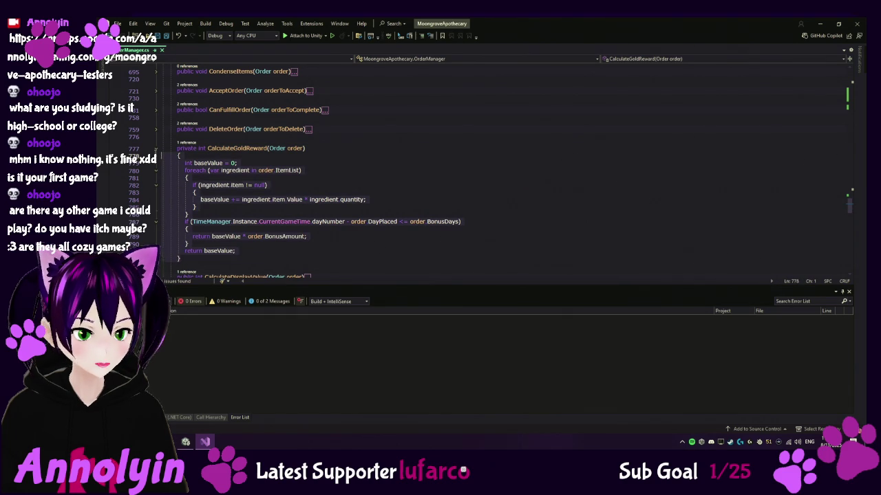
click(154, 149)
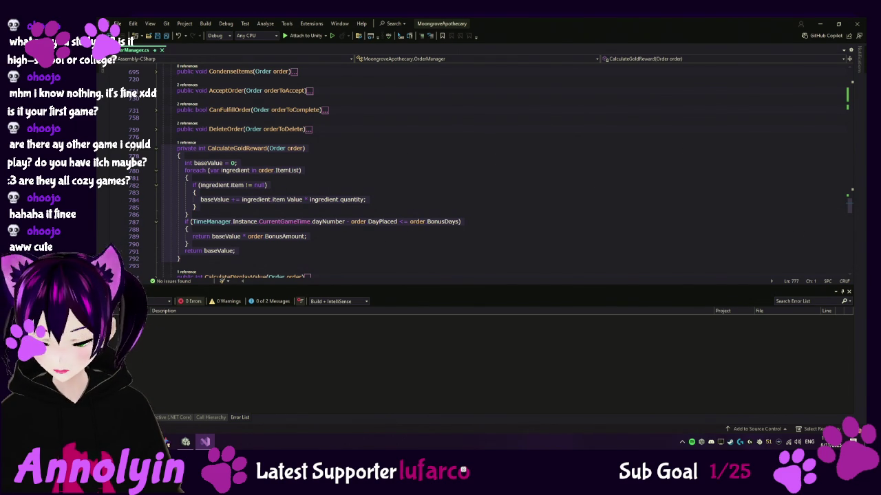
Change line 789 to return baseValue + order.BonusAmount instead of multiplying.
click(186, 442)
click(205, 441)
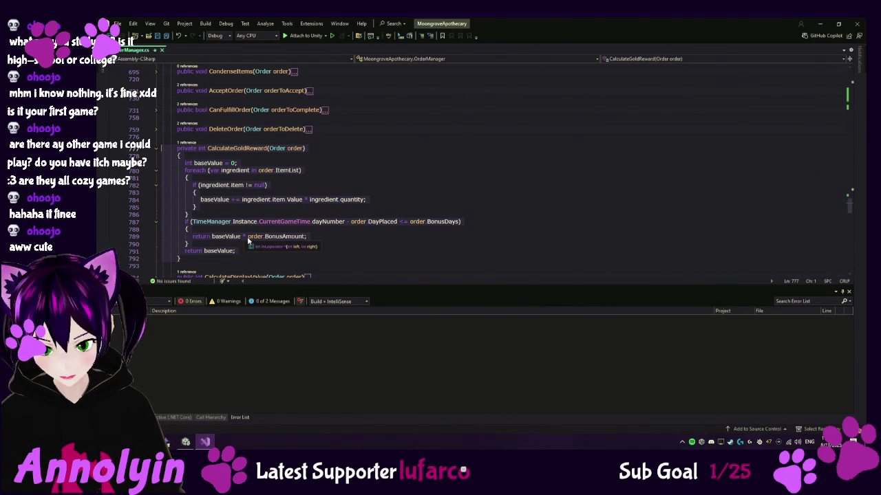
click(264, 236)
key(BackSpace)
key(BackSpace)
text(+)
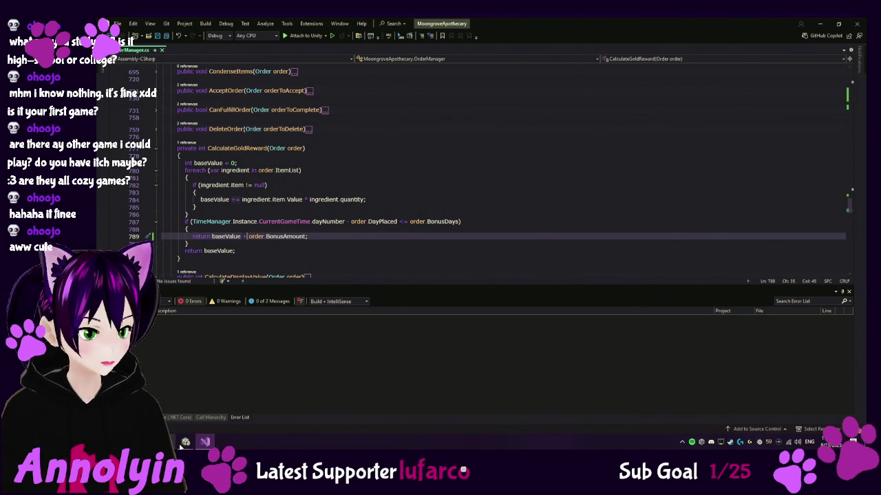
Bring Unity forward so the edited OrderManager script recompiles.
click(234, 399)
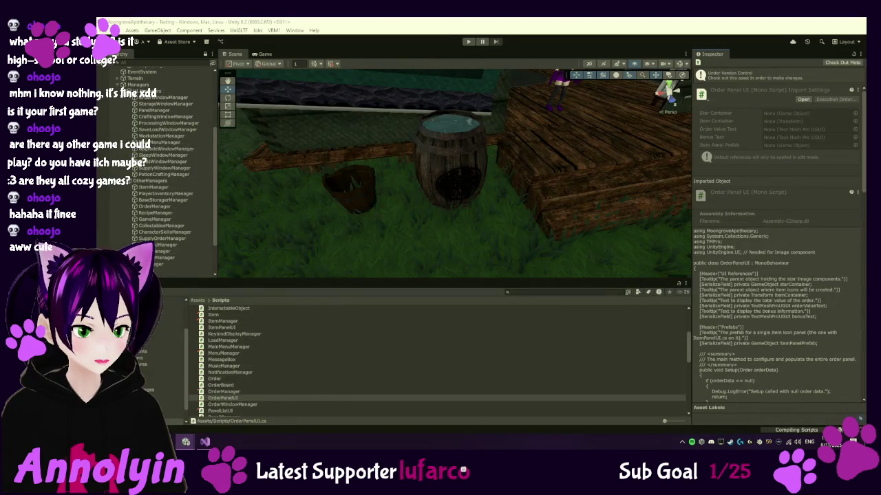
key(alt+Tab)
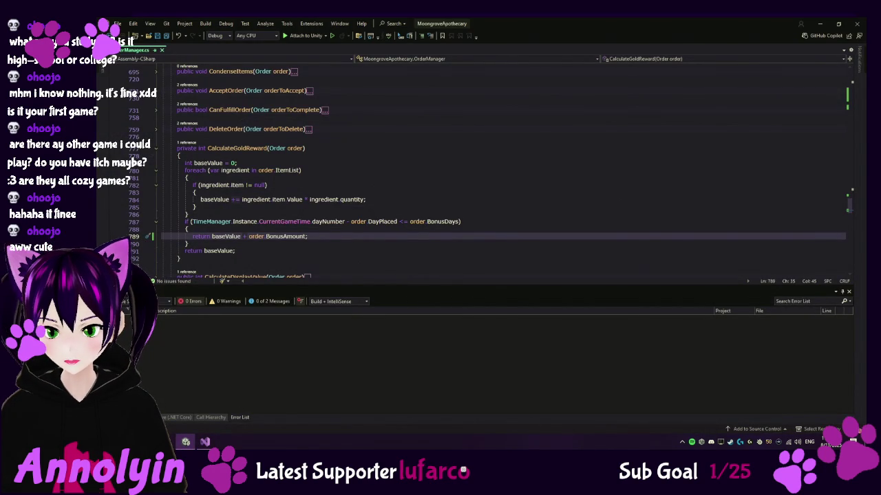
key(alt+Tab)
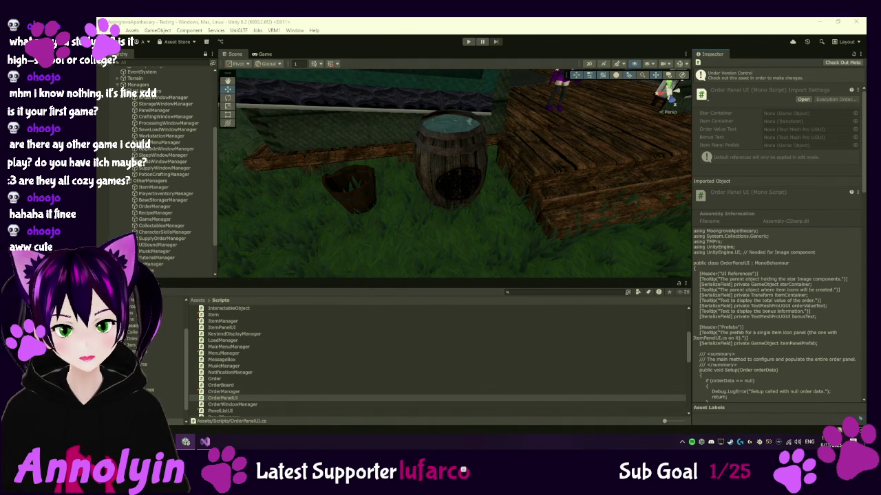
Collapse Managers in the Hierarchy, clear the selection, and move to the Production Master Doc.
scroll(165, 172, up, 5)
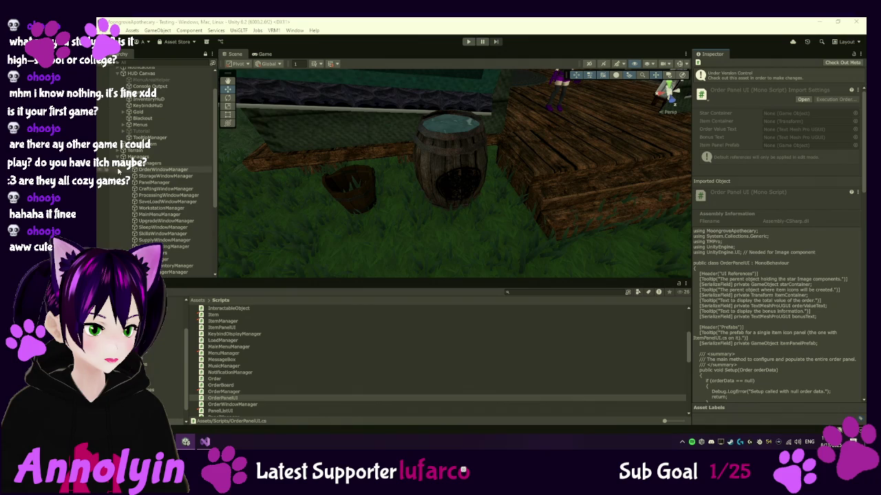
click(124, 156)
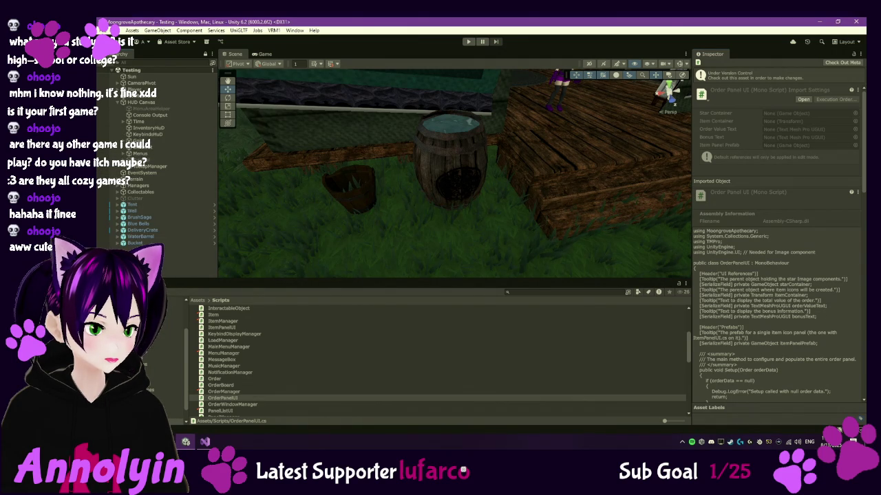
click(165, 265)
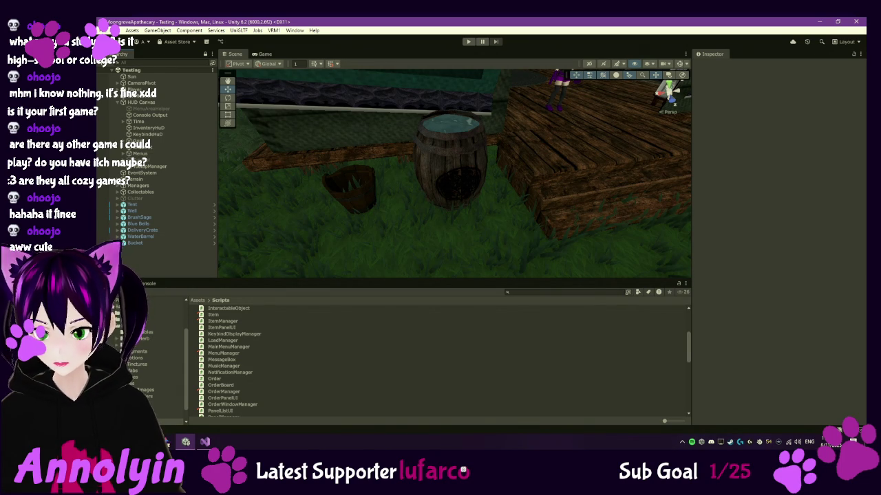
key(alt+Tab)
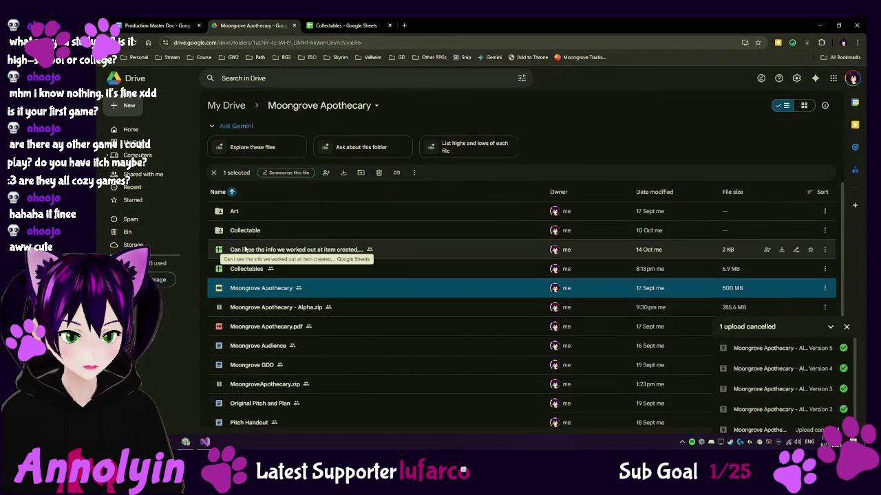
key(ctrl+shift+Tab)
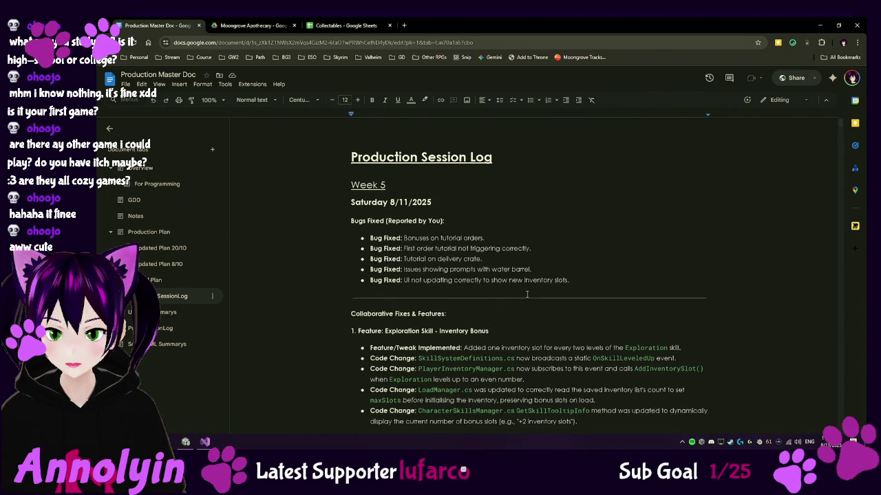
Scroll past the Feedback 5/11/2025 notes and select the Tuesday 4/11/2025 bug-fix text.
scroll(526, 291, down, 5)
scroll(527, 296, down, 10)
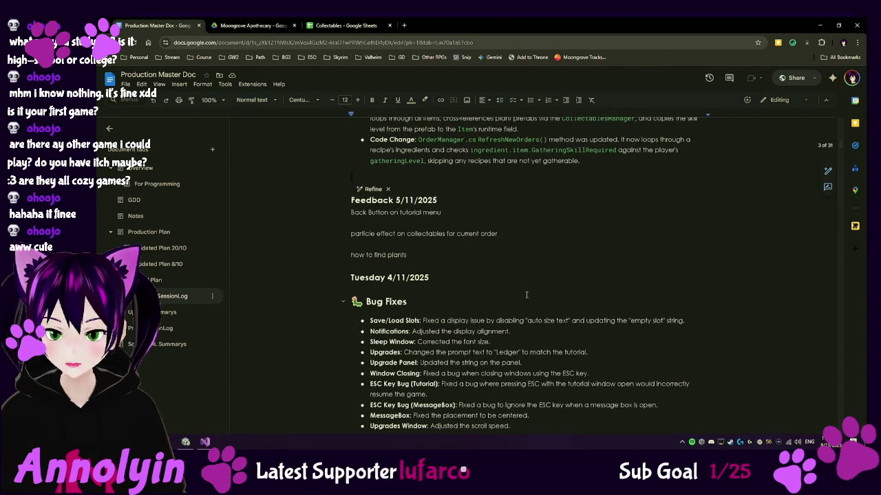
scroll(525, 293, down, 4)
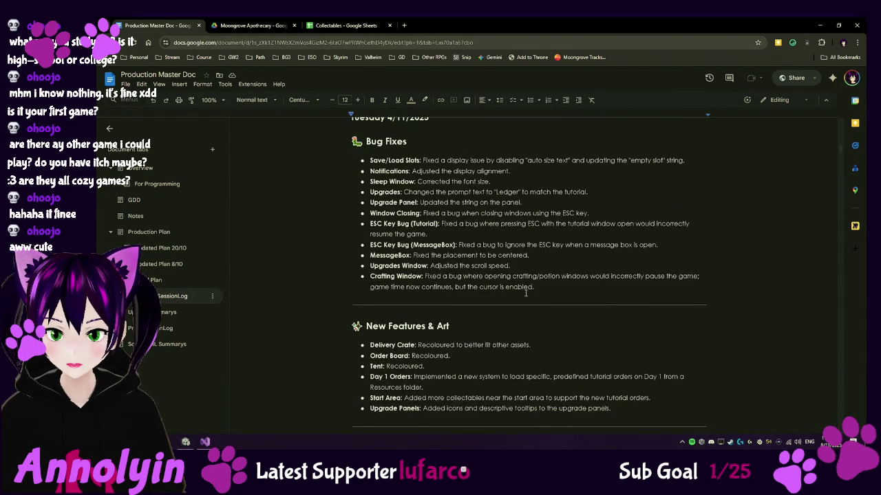
scroll(525, 293, down, 4)
scroll(525, 293, down, 9)
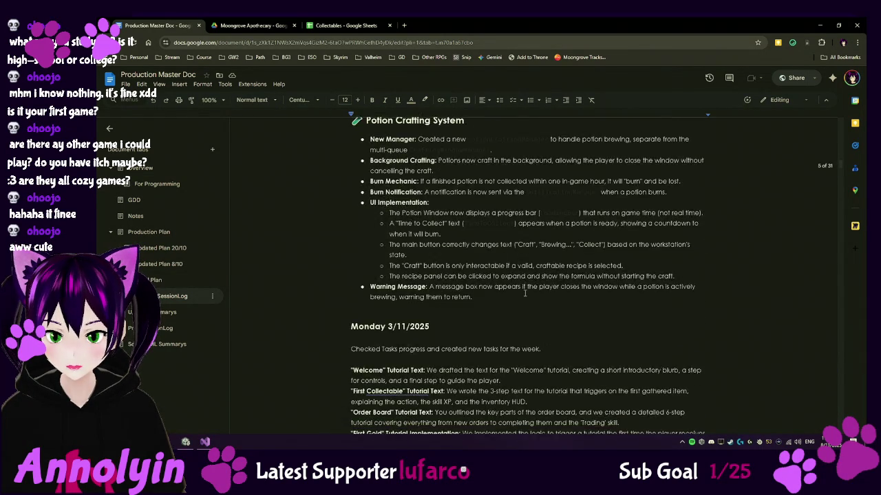
mouse_move(483, 278)
mouse_down()
mouse_move(440, 194)
mouse_move(378, 183)
mouse_move(343, 251)
mouse_move(342, 244)
mouse_move(344, 320)
mouse_move(358, 312)
mouse_up()
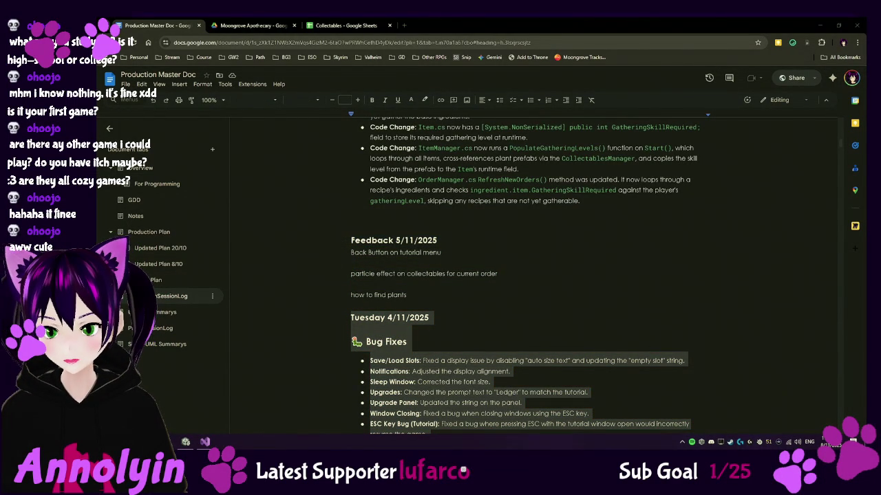
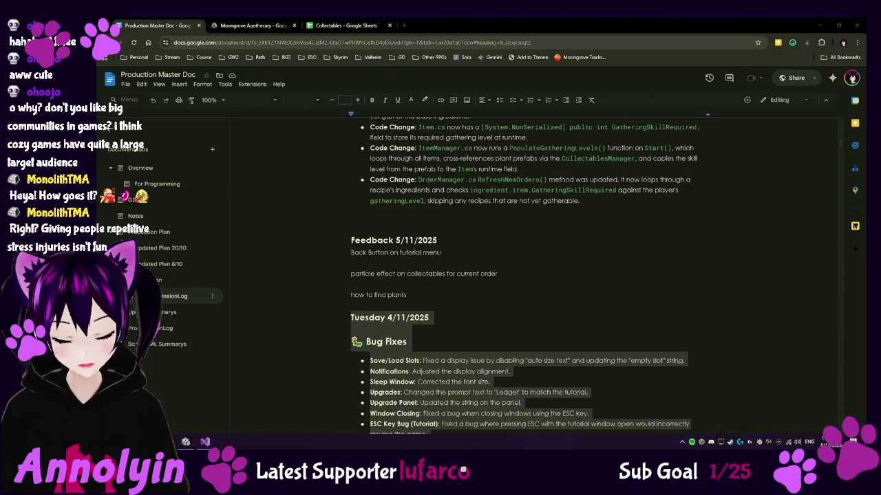
Select the Week 5 notes, starting from the Bugs Fixed (Reported by You) heading.
scroll(447, 220, up, 15)
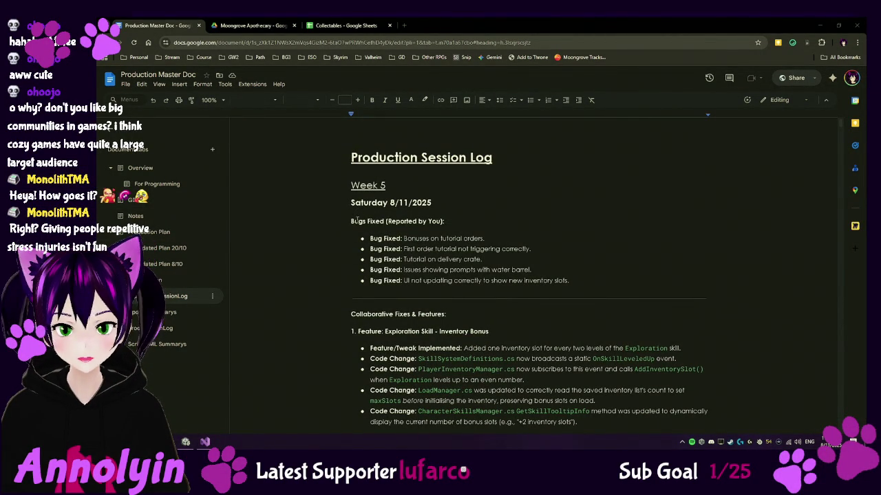
drag(351, 221, 570, 280)
scroll(493, 259, down, 3)
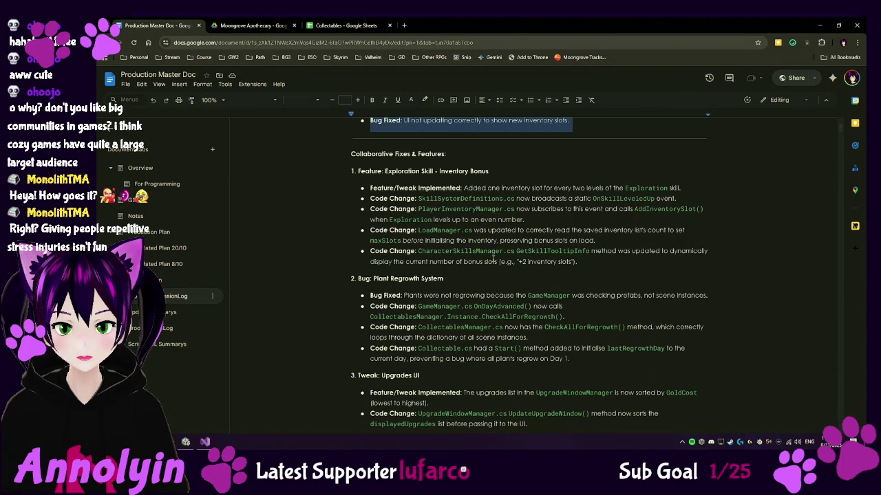
scroll(493, 259, up, 3)
mouse_move(351, 221)
mouse_down()
mouse_move(421, 231)
mouse_move(351, 221)
mouse_up()
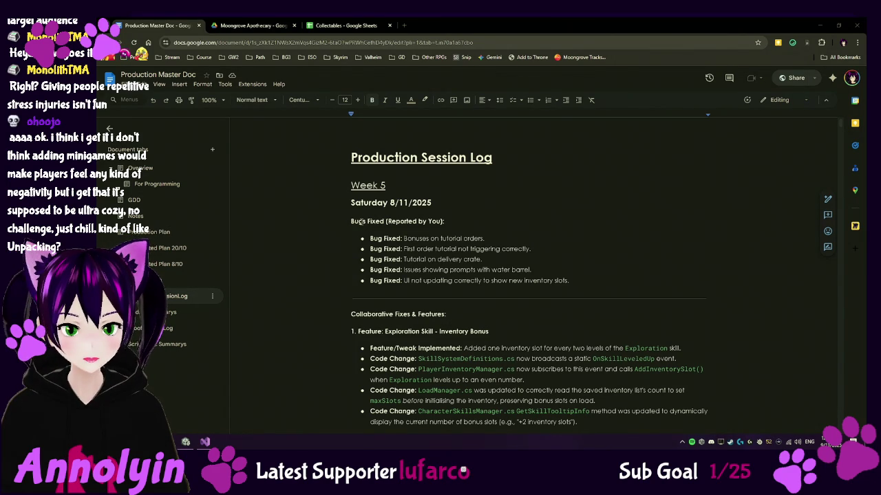
mouse_move(352, 221)
mouse_down()
mouse_move(448, 234)
mouse_move(482, 324)
mouse_move(426, 338)
mouse_move(640, 270)
mouse_move(633, 283)
mouse_up()
scroll(427, 339, down, 3)
scroll(426, 338, down, 5)
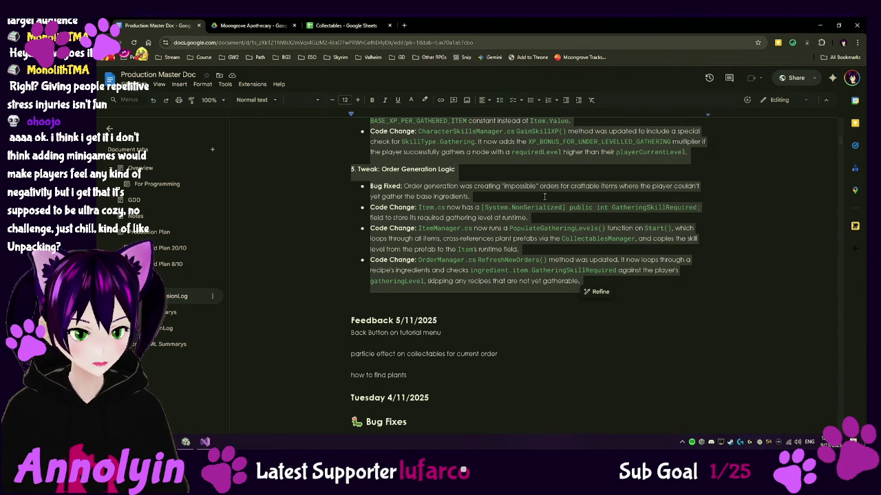
Paste the rewritten summary over the old Week 5 block and review the regrouped sections.
mouse_move(601, 288)
mouse_down()
mouse_move(385, 224)
mouse_move(433, 192)
mouse_move(406, 127)
mouse_move(372, 124)
mouse_move(344, 207)
mouse_move(324, 229)
mouse_up()
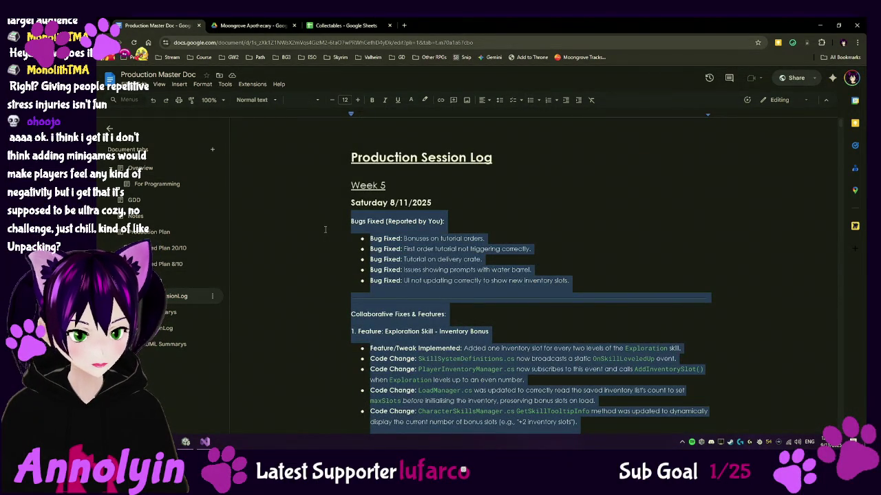
key(ctrl+v)
scroll(569, 277, up, 10)
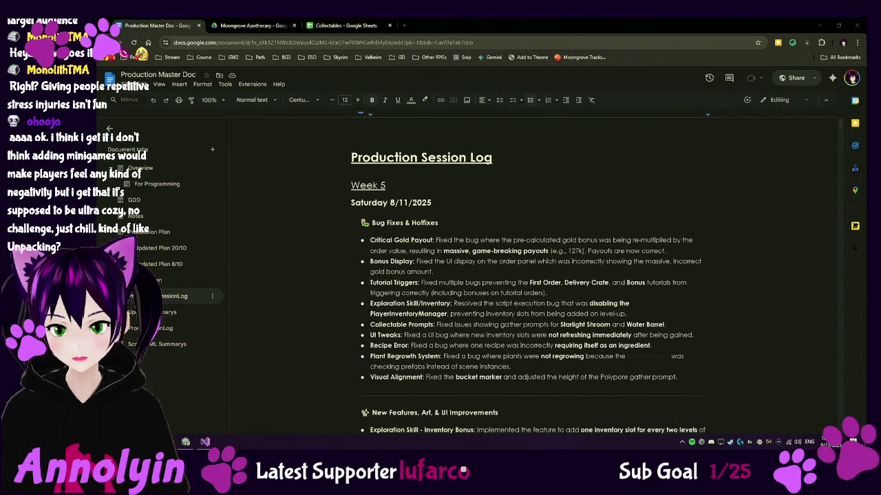
scroll(611, 260, down, 5)
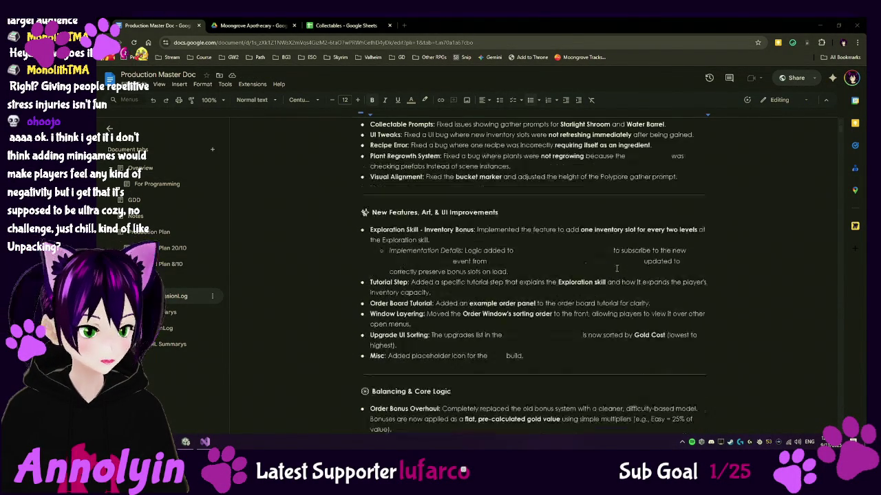
scroll(610, 260, down, 15)
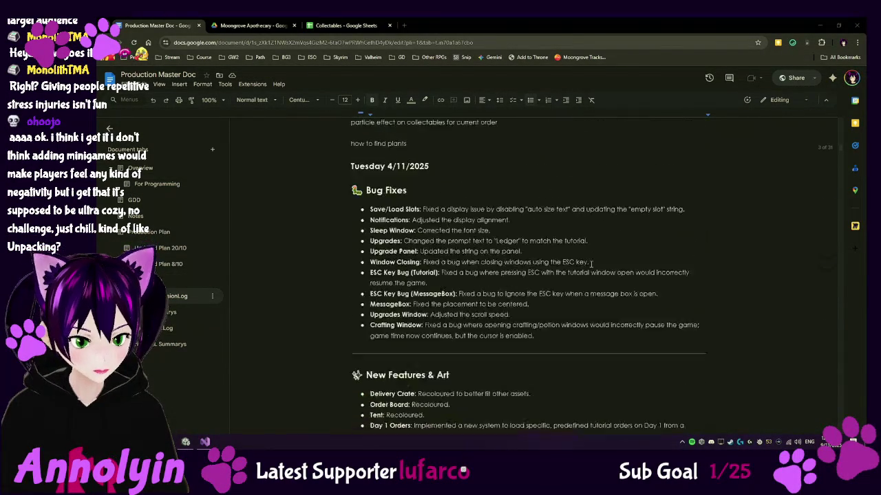
scroll(590, 263, up, 2)
Note under the Trading skill bullet that it's no issue now the giant bonus amounts are fixed, then return to Unity.
click(483, 163)
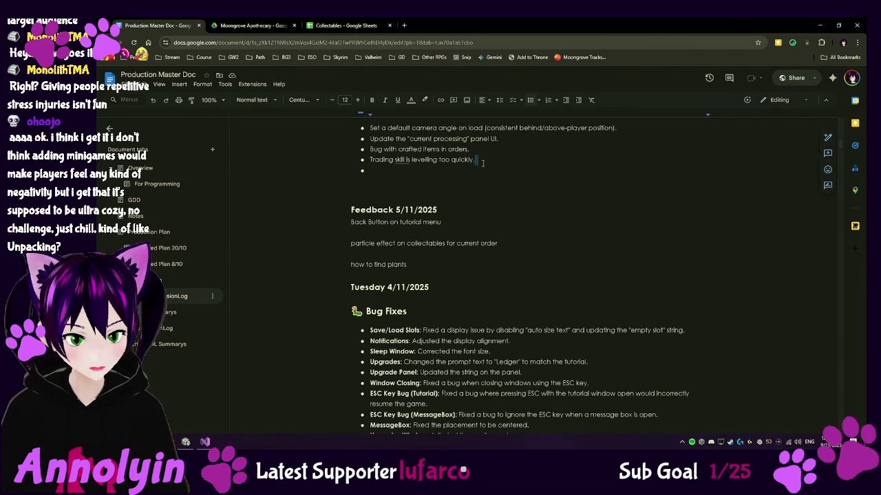
text( - N)
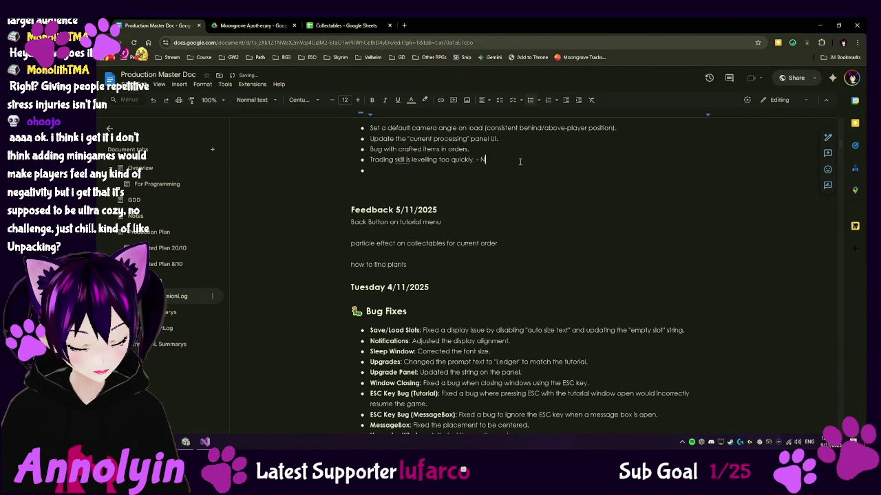
text(ot an ide)
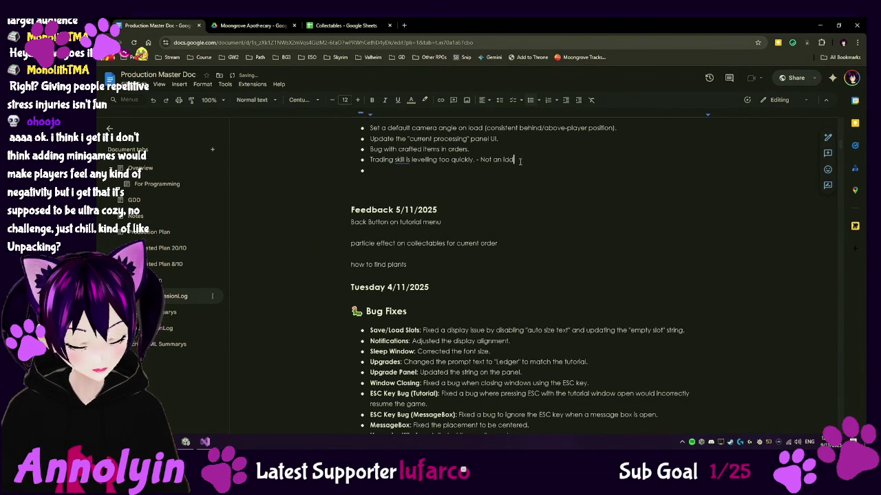
key(BackSpace)
key(BackSpace)
key(BackSpace)
text(issue n)
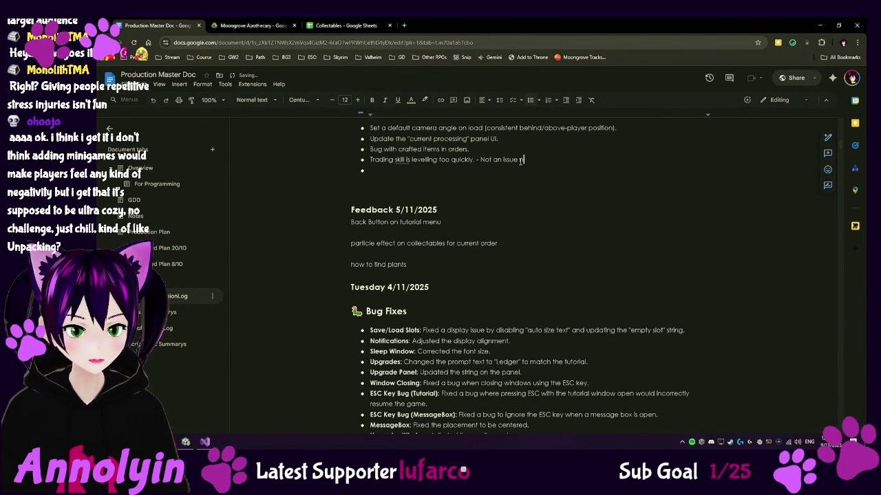
text(ow we've fi)
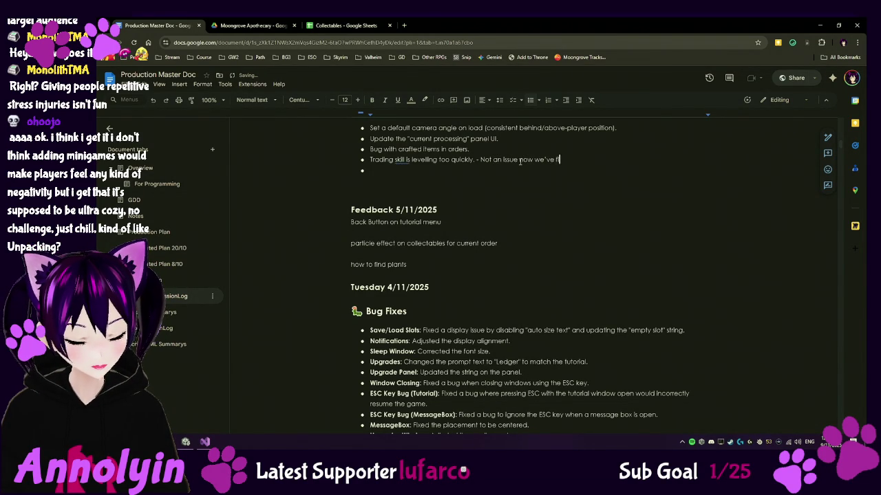
text(xed the gl)
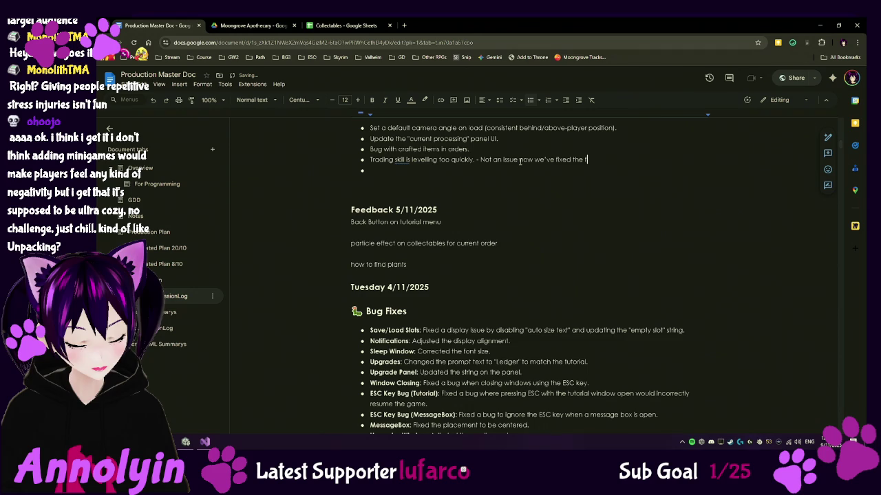
text(ant bonu)
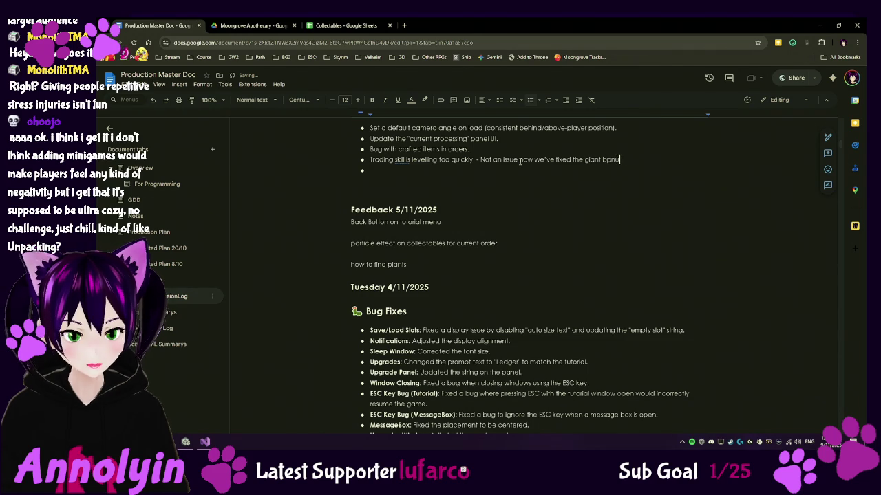
text(s amounts)
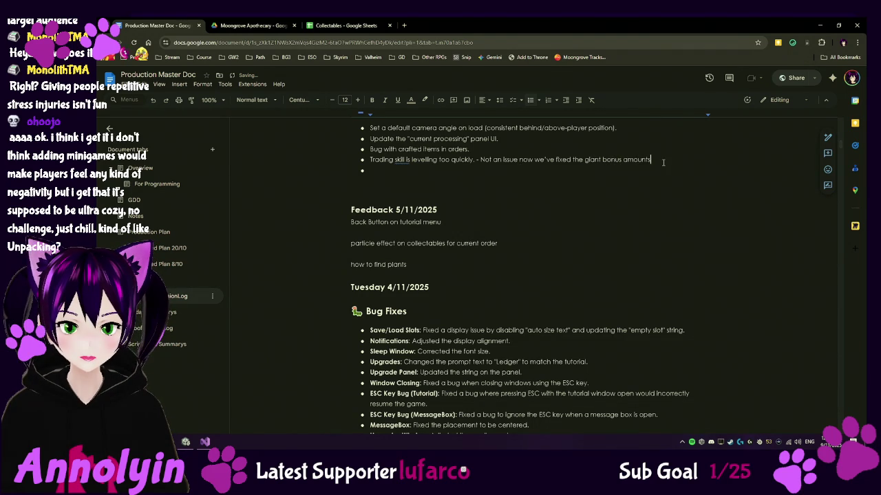
key(Delete)
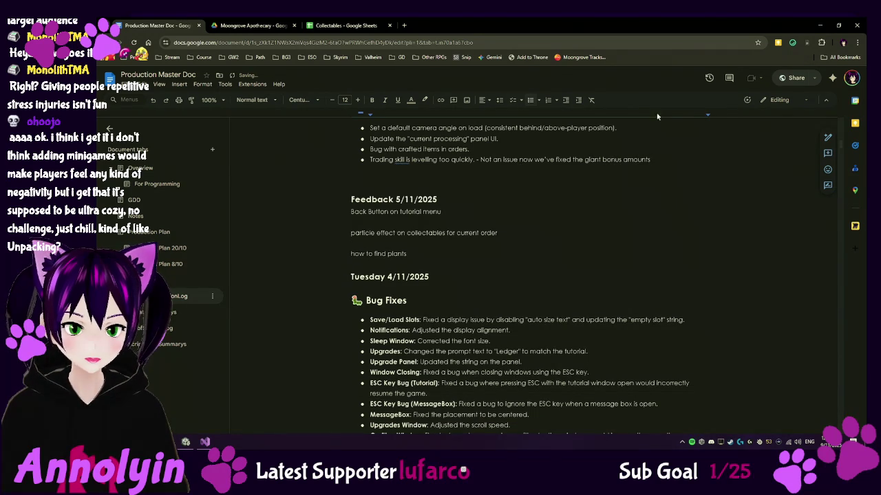
scroll(561, 254, up, 3)
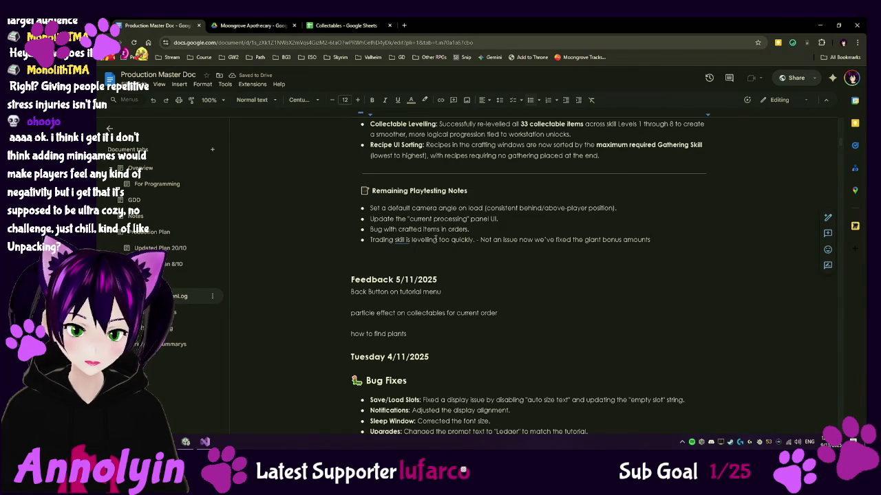
key(alt+Tab)
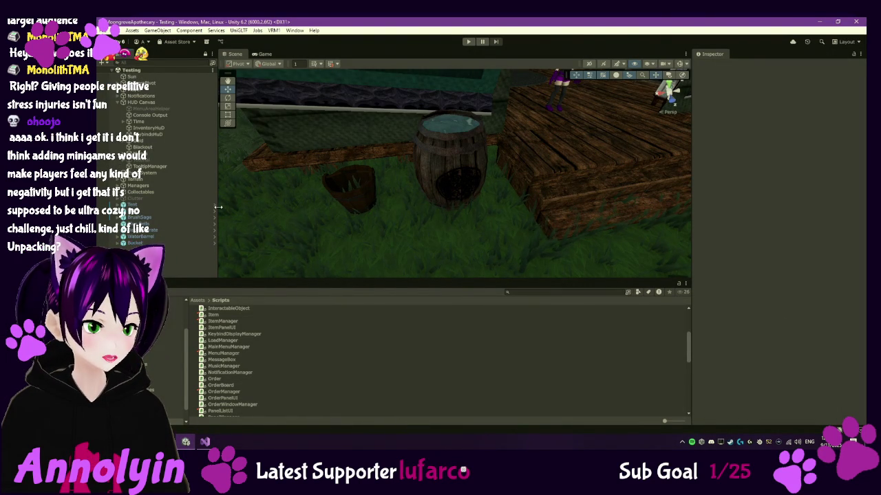
Build the Windows player from Build Profiles into the Desktop\MoongroveBuild folder.
click(105, 30)
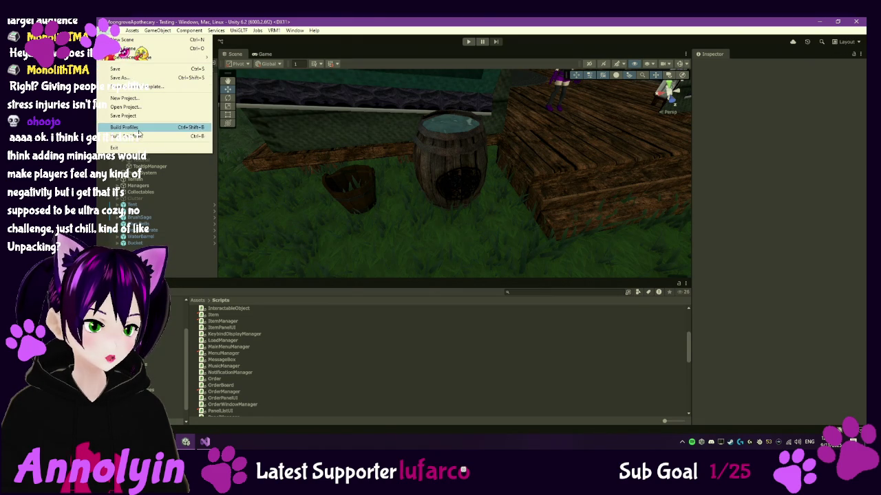
click(172, 128)
click(650, 350)
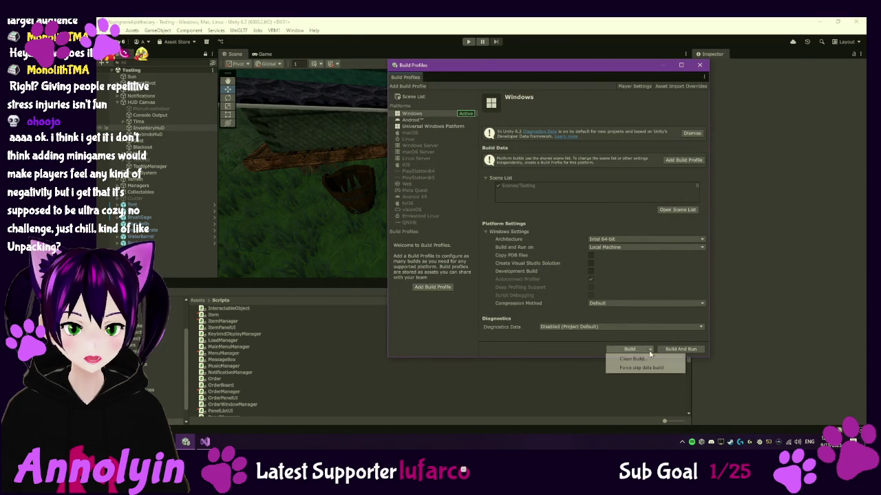
click(645, 363)
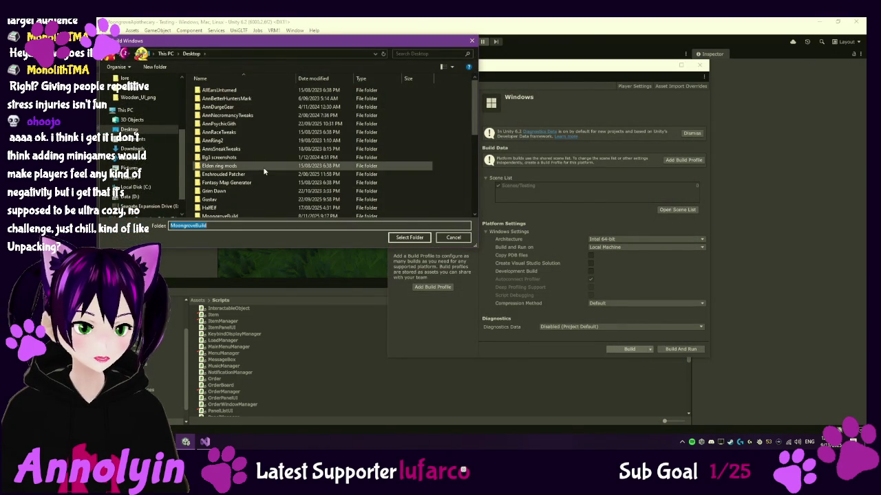
click(398, 238)
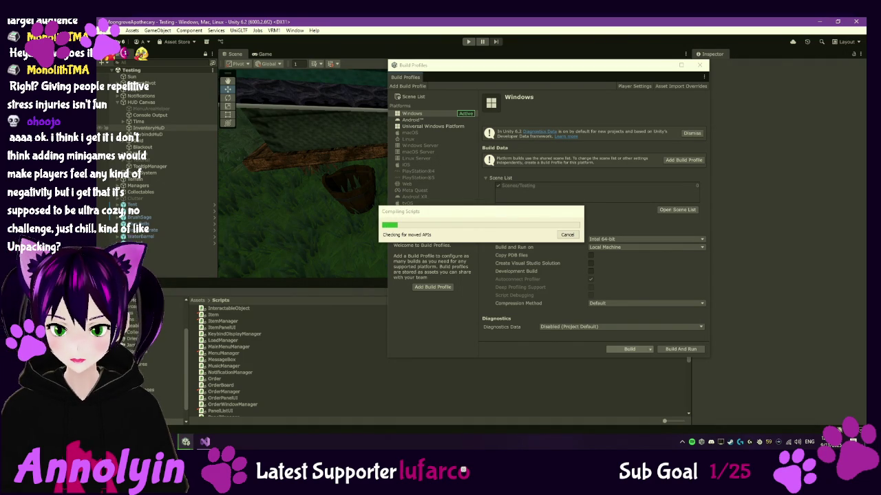
right_click(730, 443)
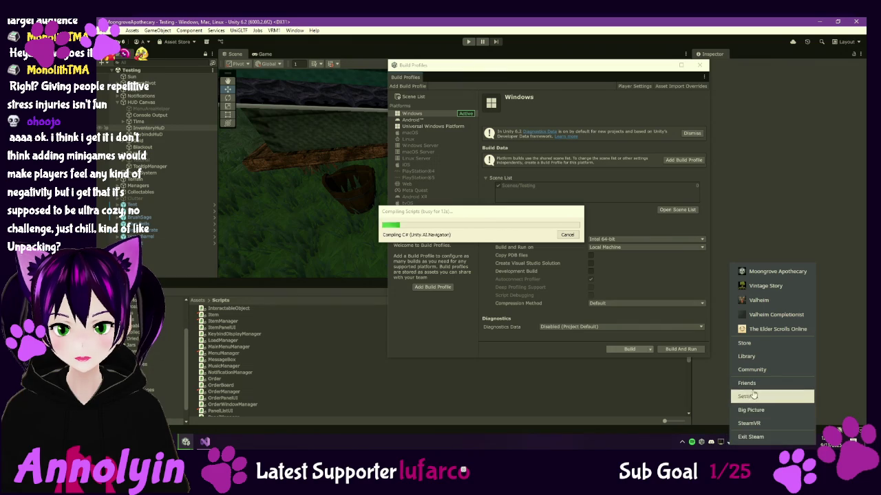
Scroll through the Steam friends list, close it, and bring back Chrome's Moongrove Apothecary Drive folder.
click(753, 384)
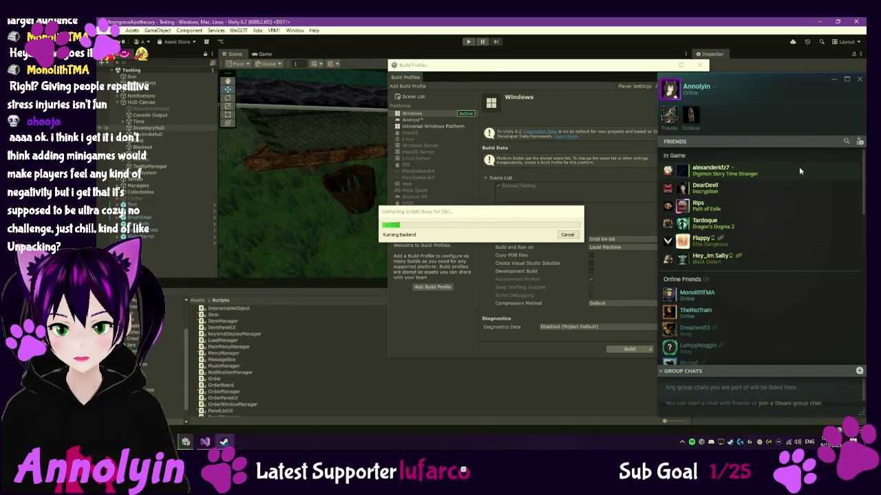
scroll(818, 182, down, 2)
scroll(816, 177, up, 2)
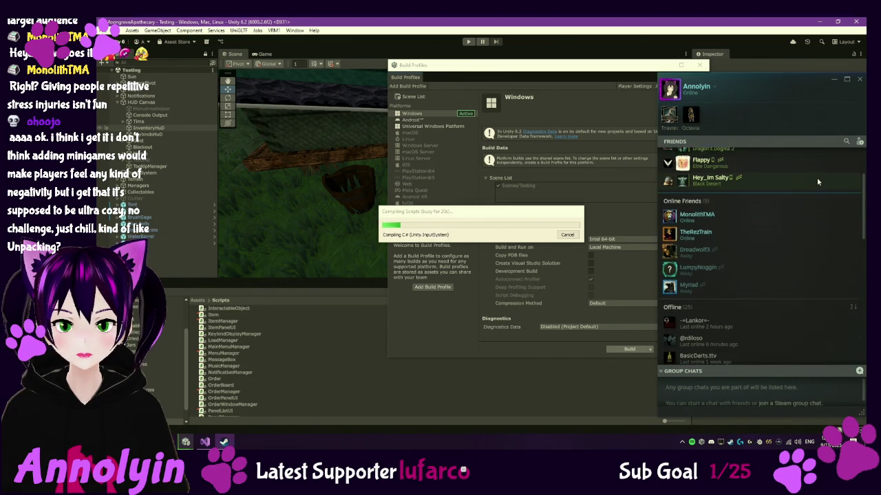
click(860, 79)
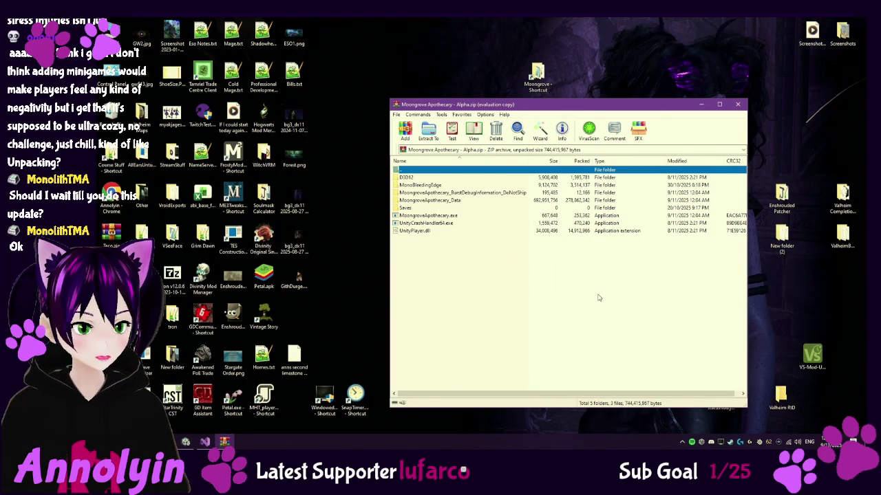
key(alt+Tab)
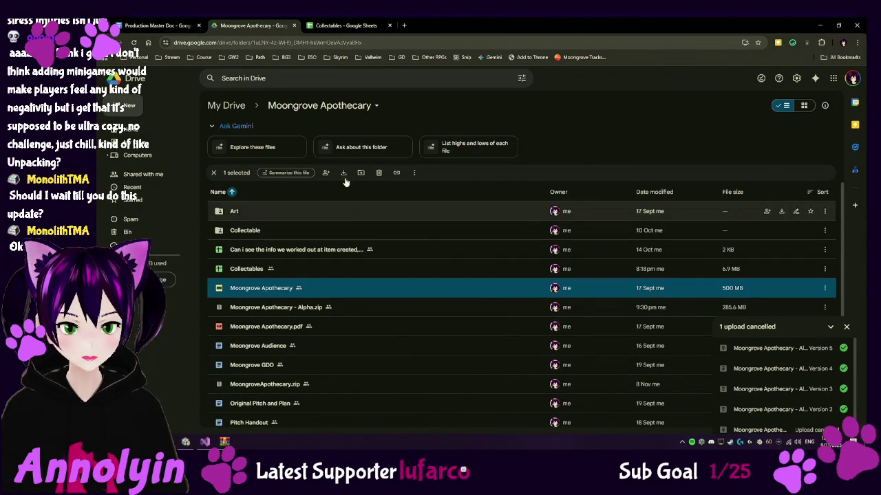
Upload Moongrove Apothecary - Alpha.zip to the Drive folder, replacing the existing file as a new version.
click(129, 106)
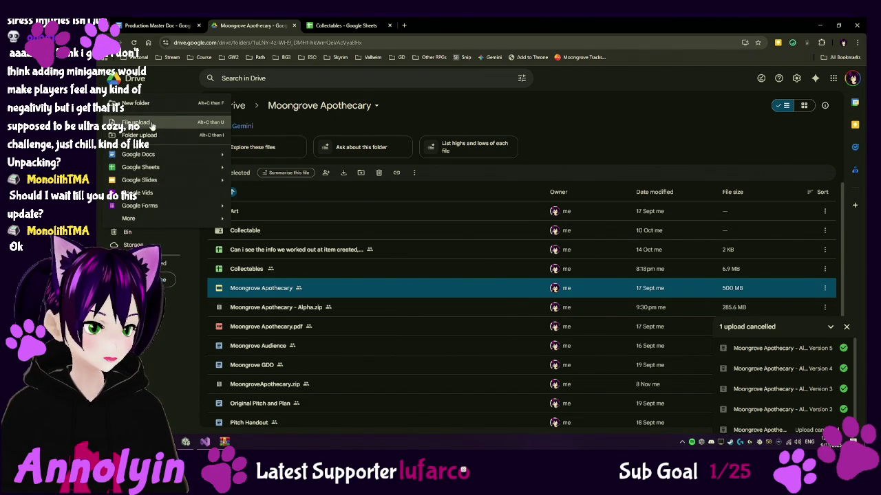
click(153, 126)
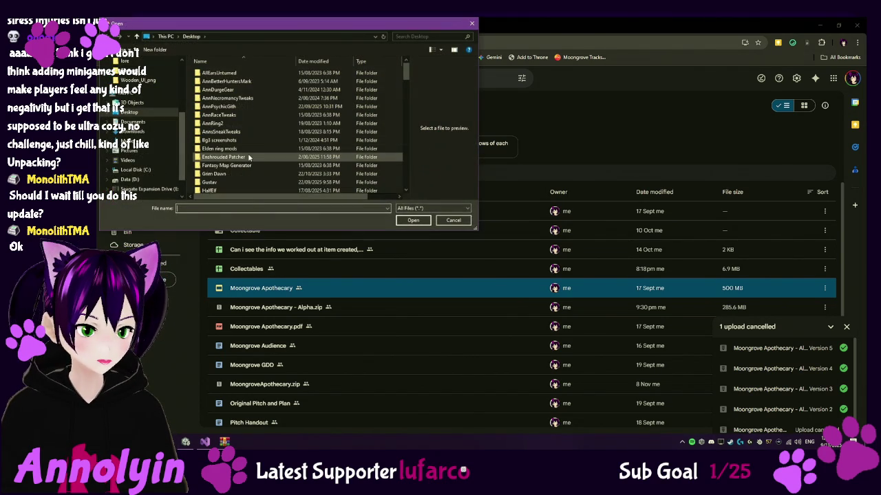
click(255, 207)
text(moon)
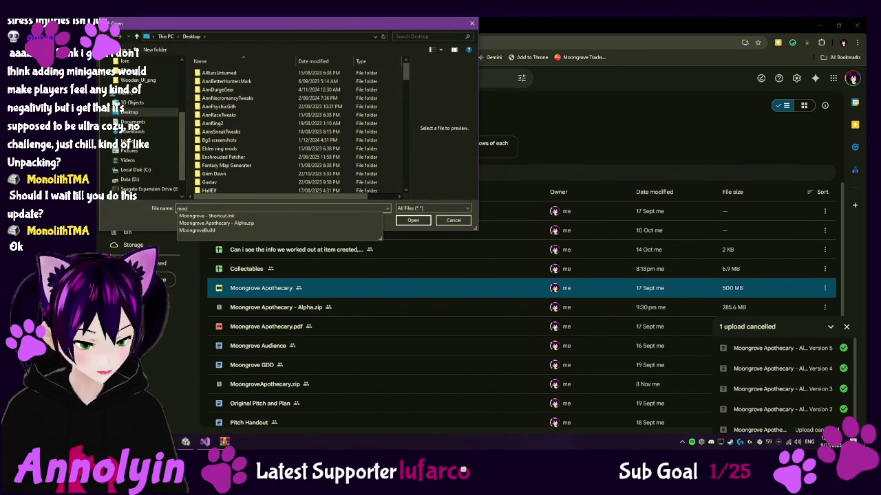
click(255, 222)
click(406, 221)
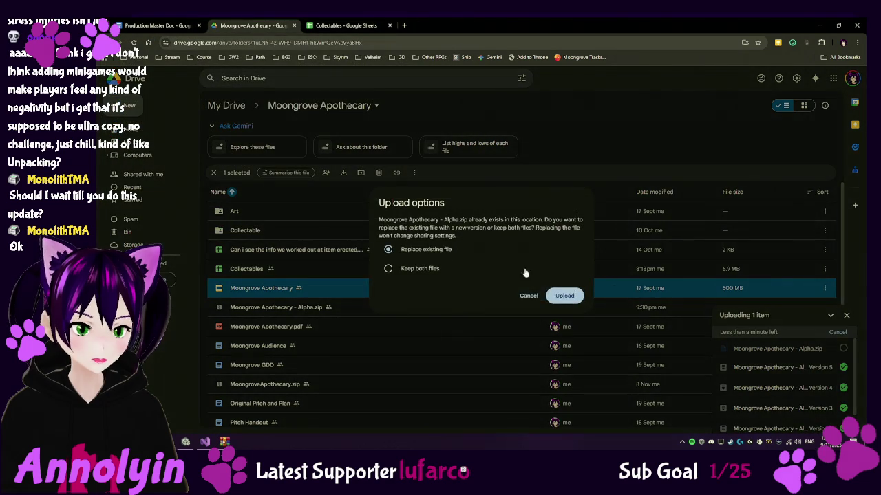
click(566, 293)
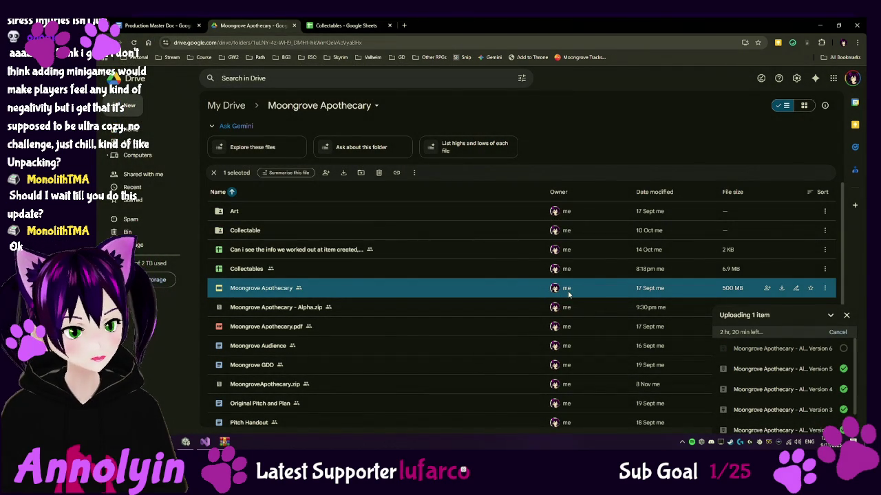
mouse_move(568, 290)
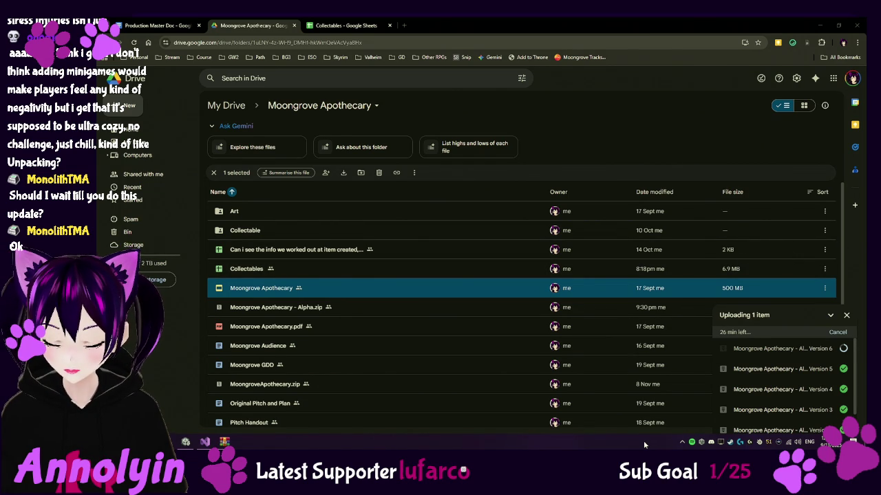
Show the desktop while the Version 6 Alpha.zip upload keeps running.
click(853, 441)
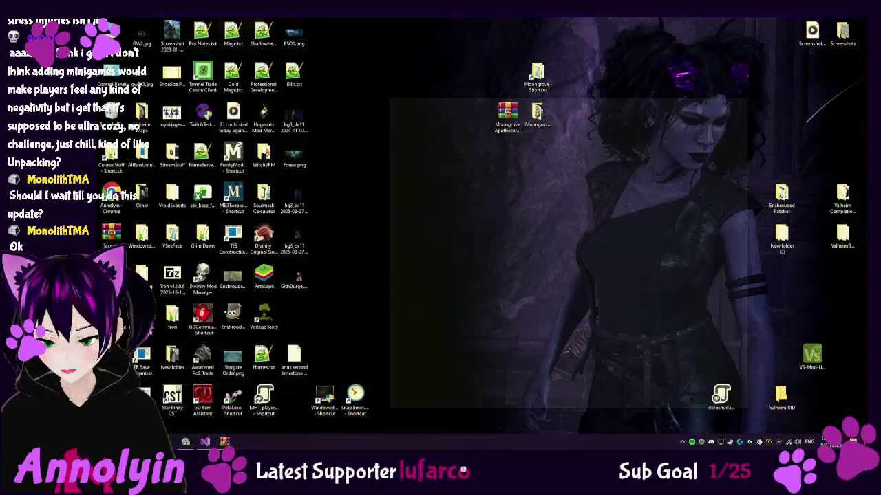
Restore Chrome and wait for the Version 6 Alpha.zip upload to finish at 285.8 MB.
click(853, 442)
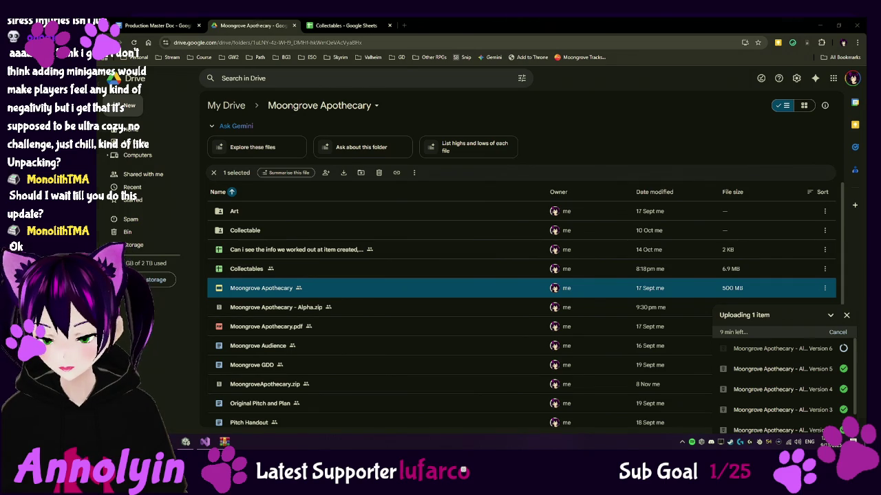
key(super+d)
key(super+d)
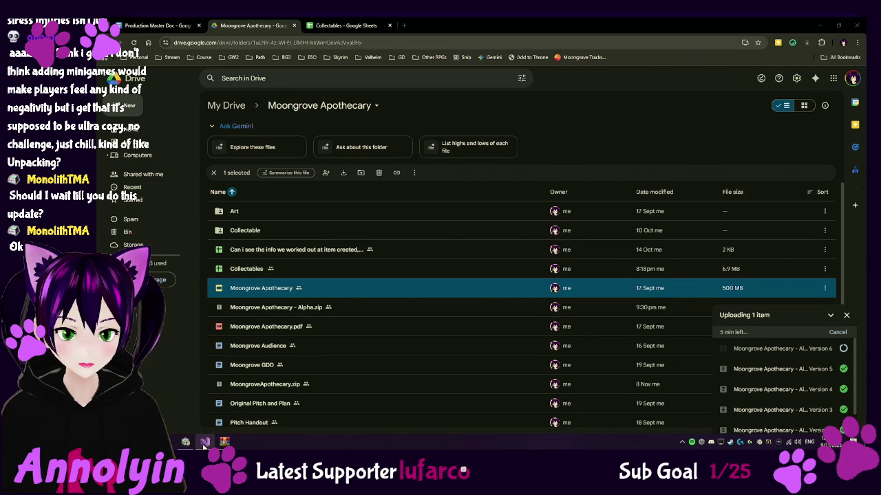
mouse_move(205, 441)
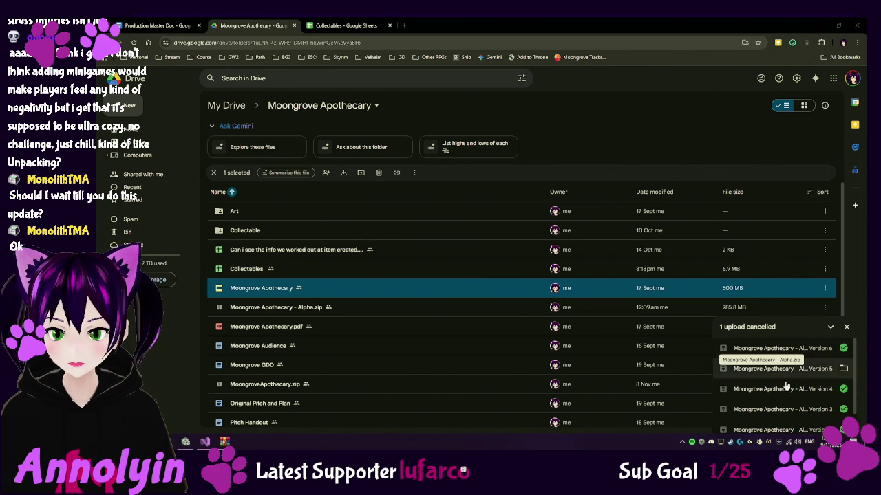
Check the uploaded Alpha.zip in the Drive file list, then return to the Unity editor.
scroll(752, 361, down, 1)
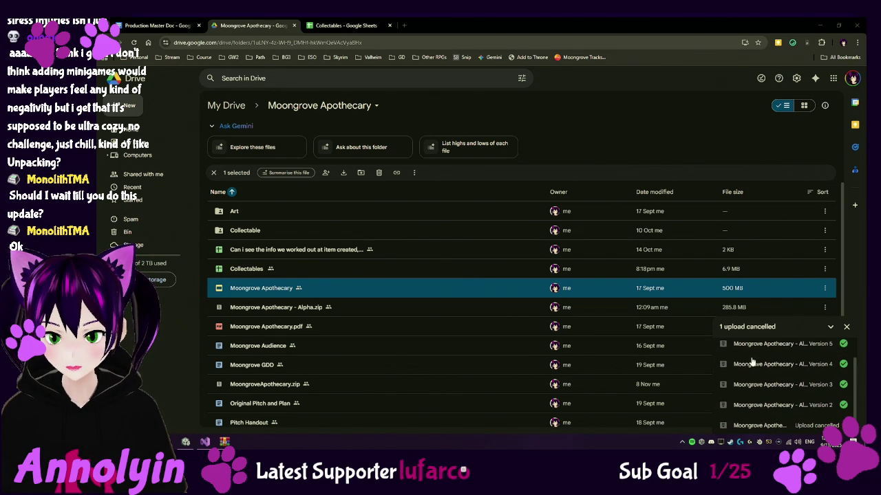
scroll(790, 358, up, 1)
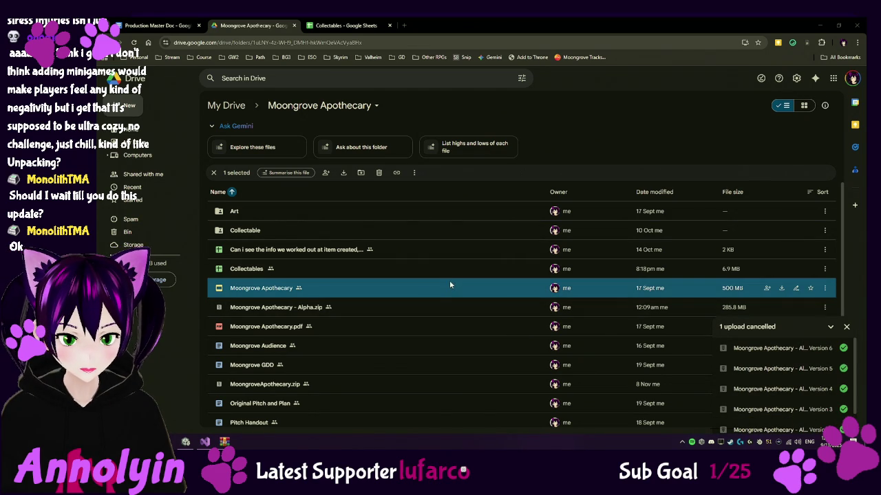
click(407, 312)
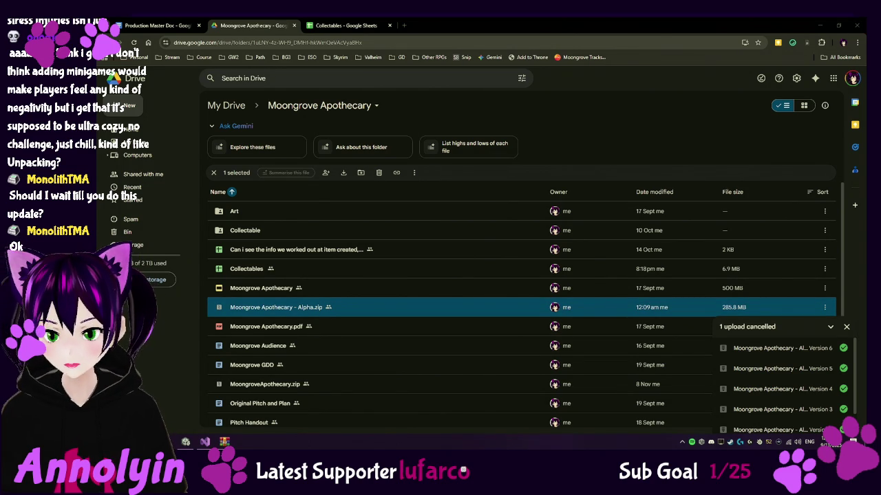
click(186, 442)
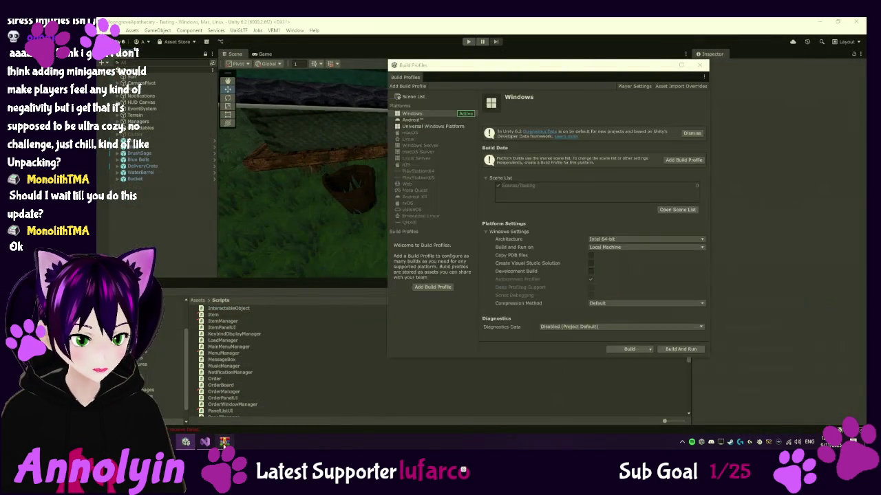
Close the WinRAR Alpha.zip window and Build Profiles, then minimize Unity and Chrome.
click(224, 441)
click(737, 104)
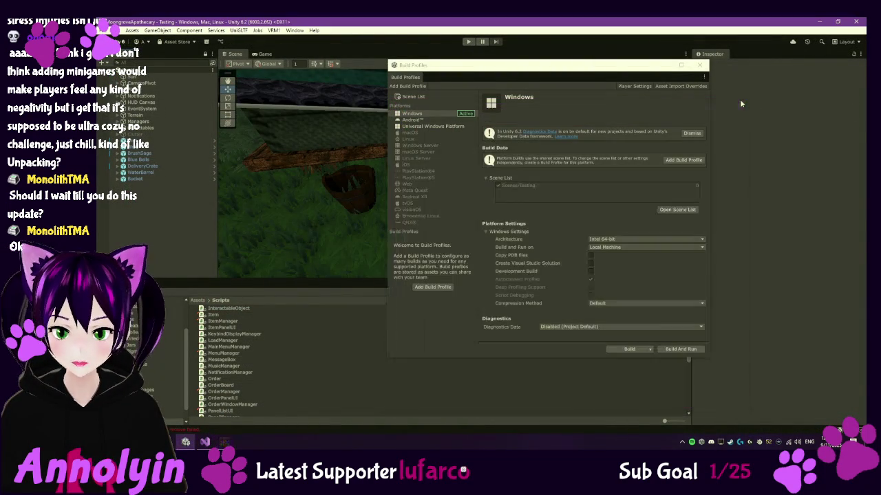
click(700, 66)
click(820, 24)
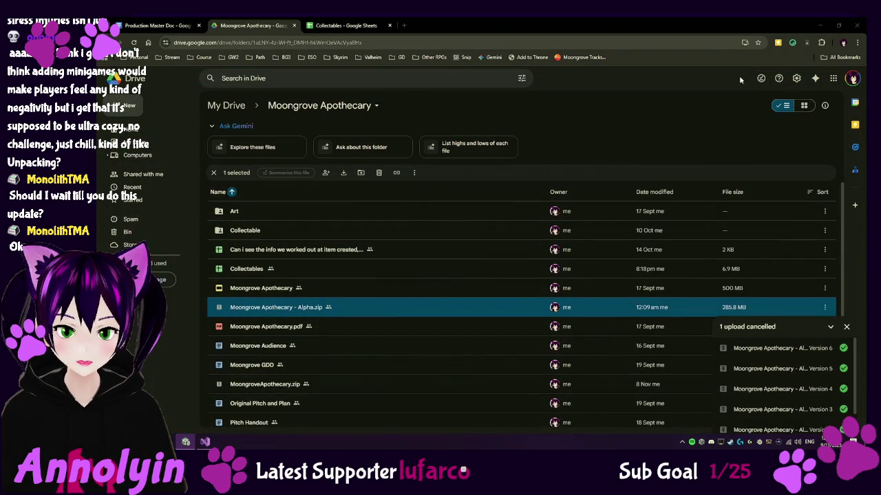
click(822, 22)
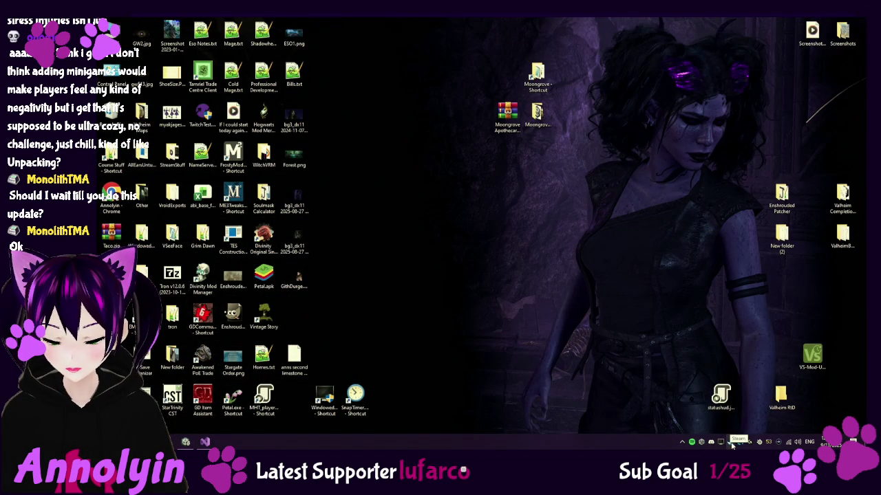
Launch Moongrove Apothecary from the Steam tray and continue the saved game.
right_click(730, 442)
click(784, 269)
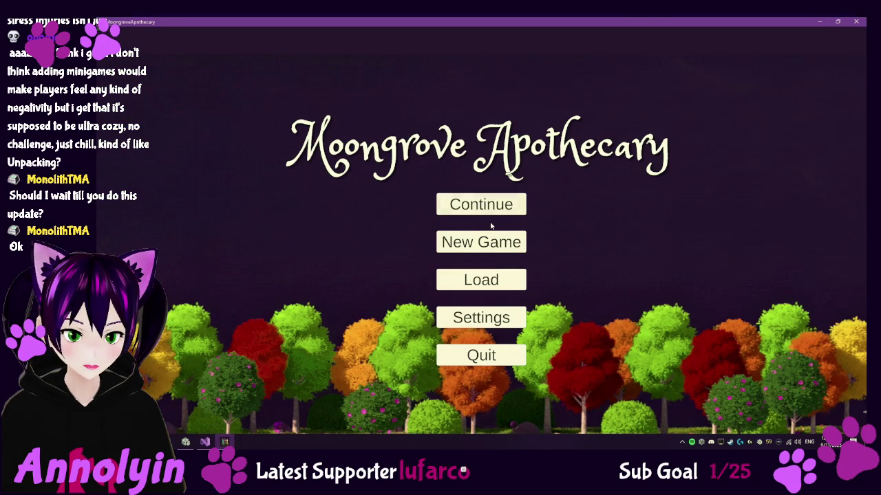
click(491, 213)
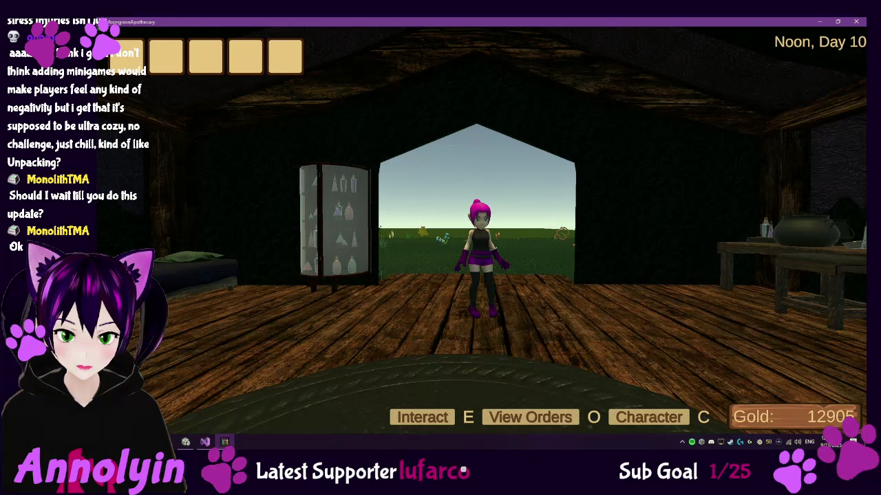
Browse the New Orders in the orders book, close it, and quit the game from the pause menu.
key(o)
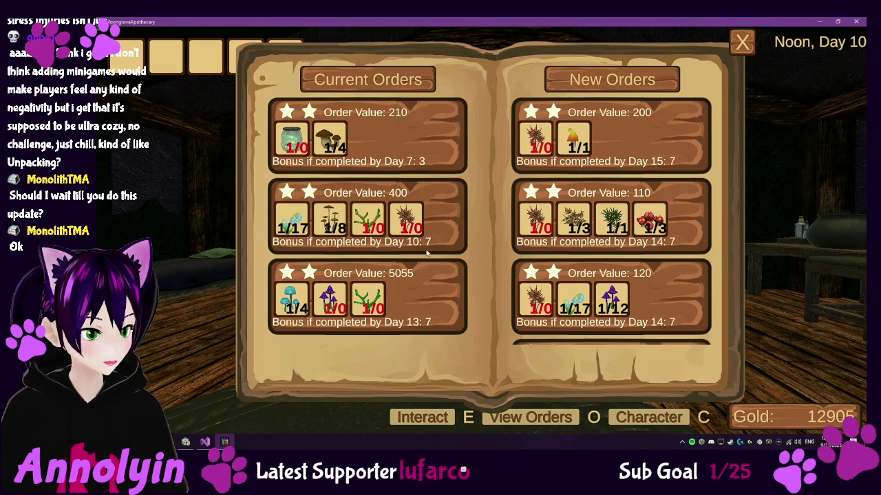
scroll(664, 228, down, 1)
scroll(664, 230, down, 2)
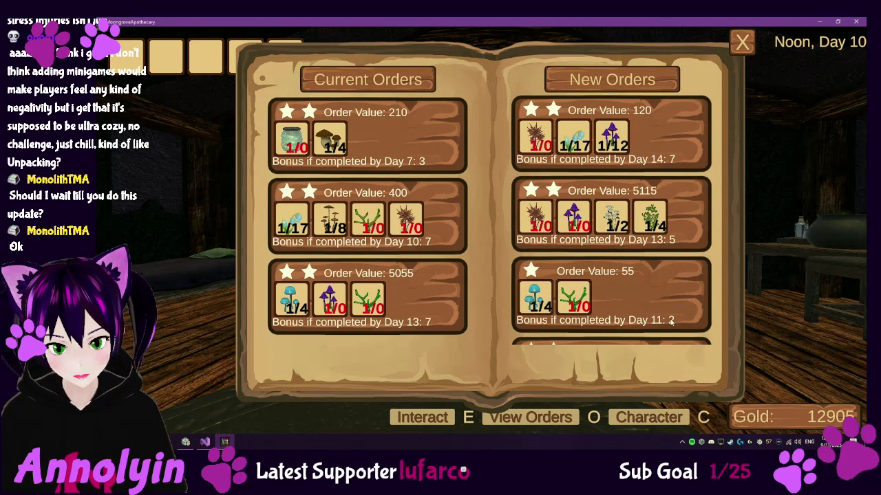
scroll(670, 283, down, 3)
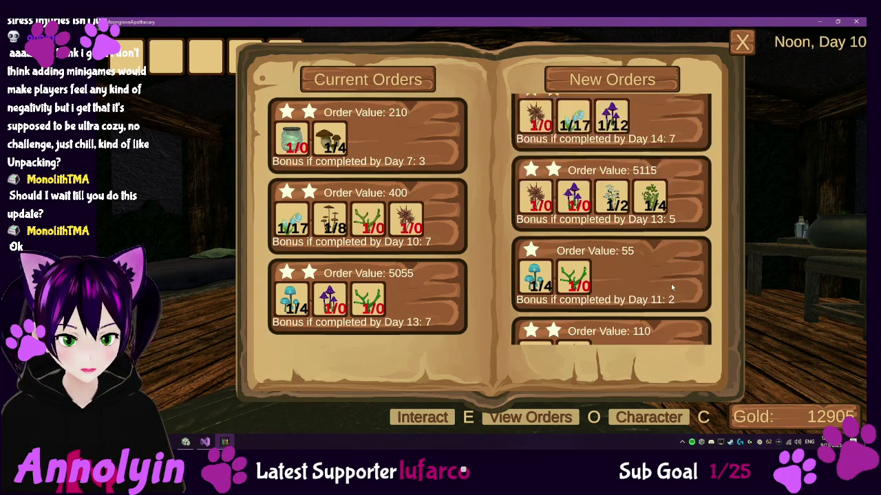
scroll(670, 285, down, 1)
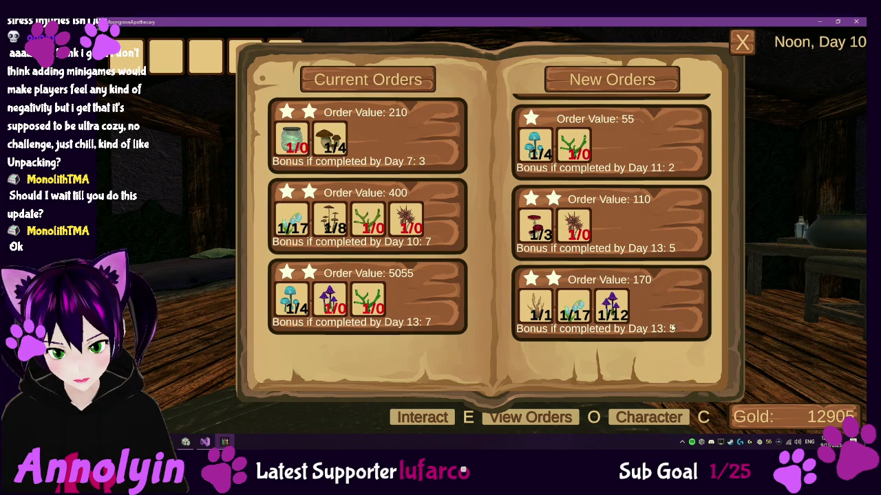
scroll(671, 329, up, 7)
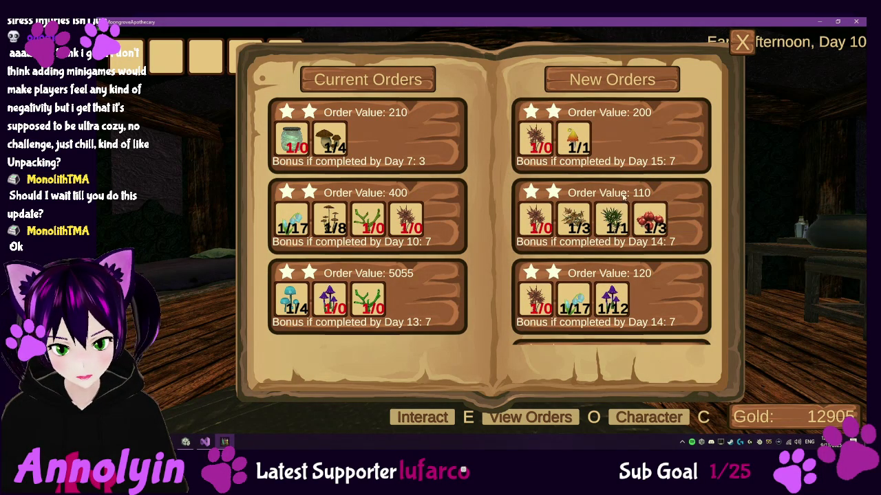
scroll(661, 199, down, 5)
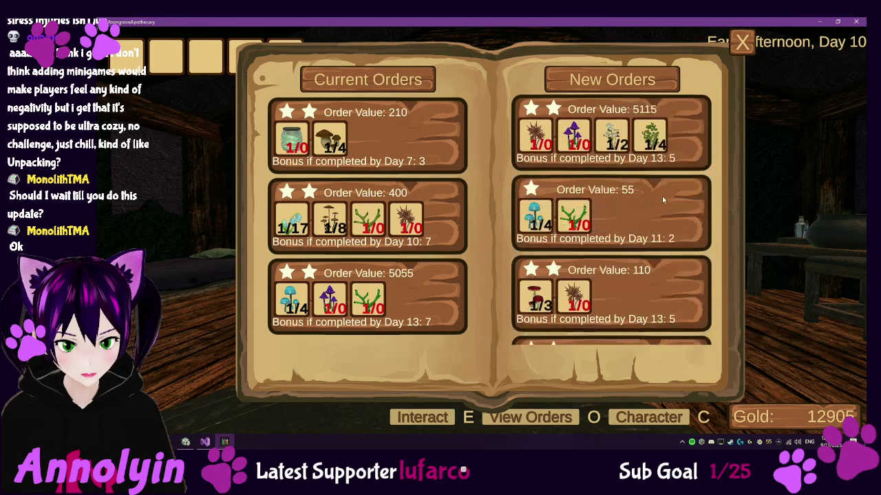
click(742, 42)
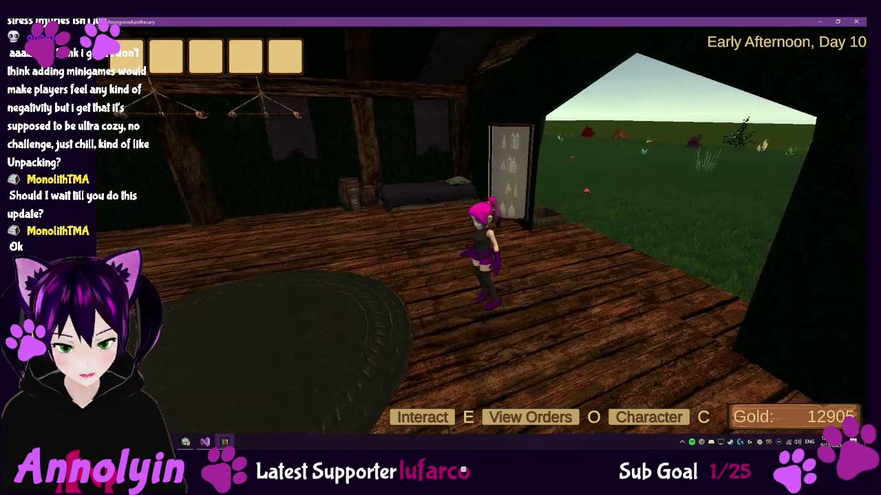
key(Escape)
click(478, 297)
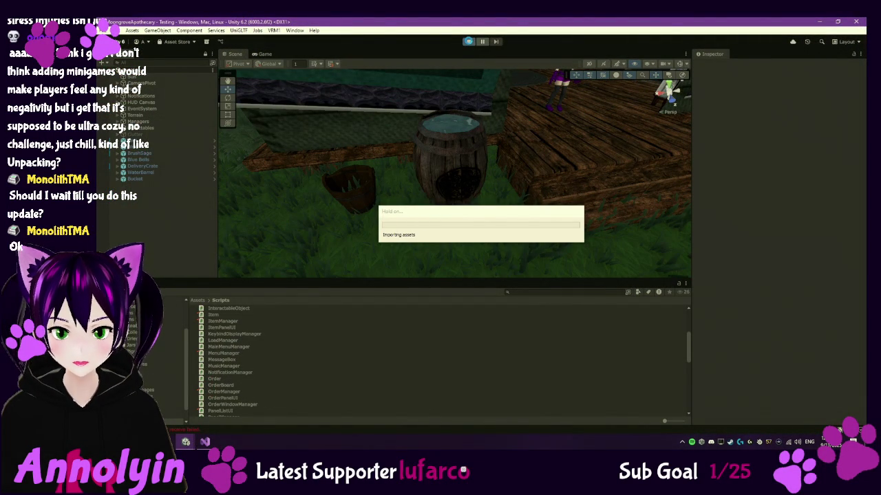
Play the game in the editor, continue the save, and refresh the new orders in the orders book.
click(469, 43)
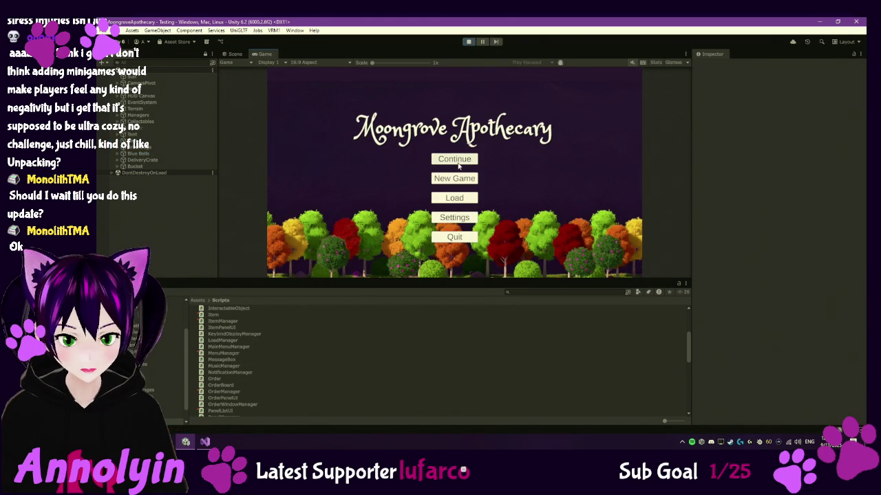
click(455, 160)
key(o)
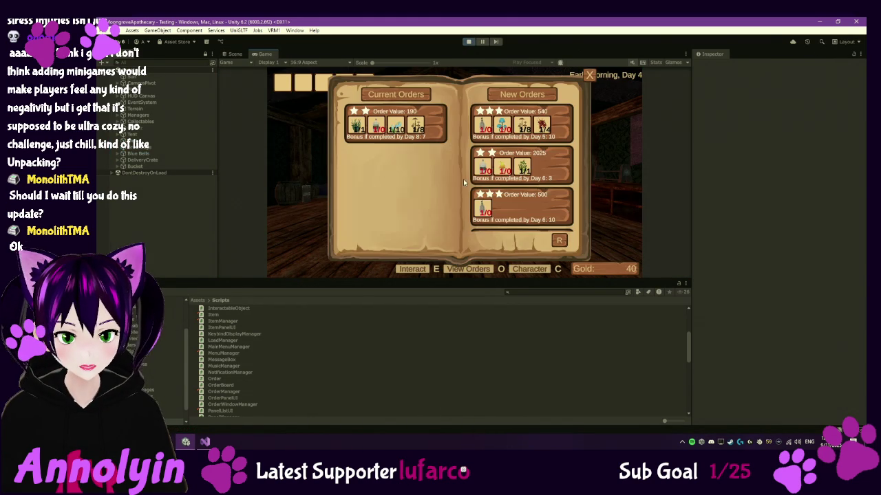
click(560, 243)
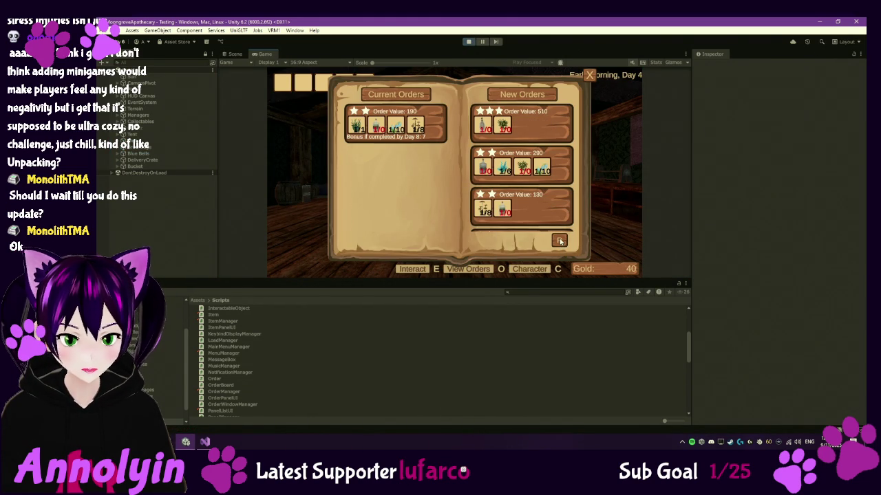
click(560, 240)
click(560, 240)
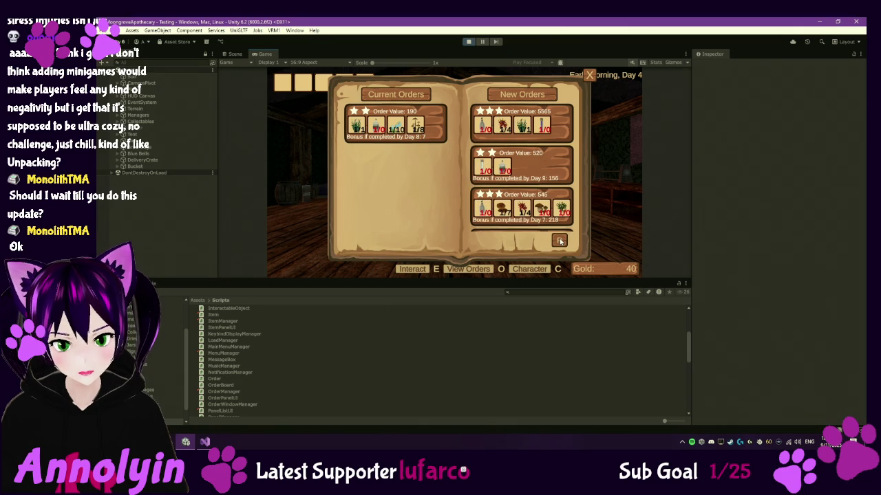
Reroll the new orders three more times, scrolling through the list each time.
scroll(564, 216, down, 3)
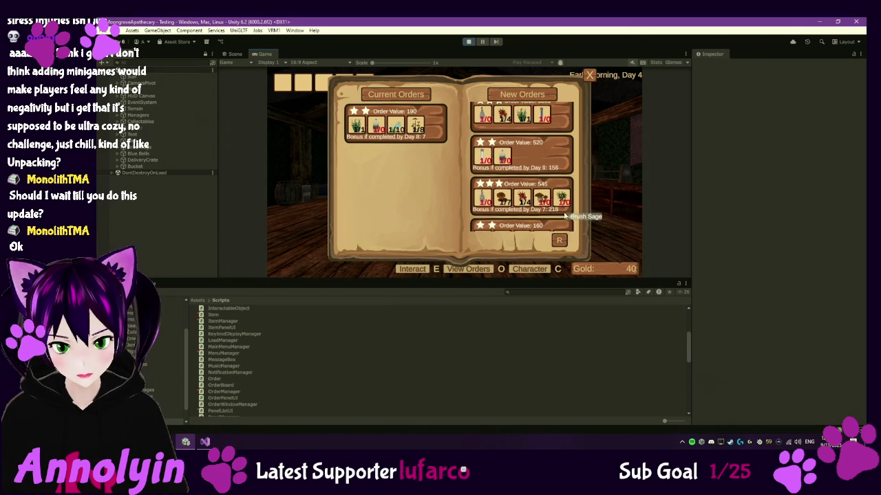
scroll(564, 216, down, 5)
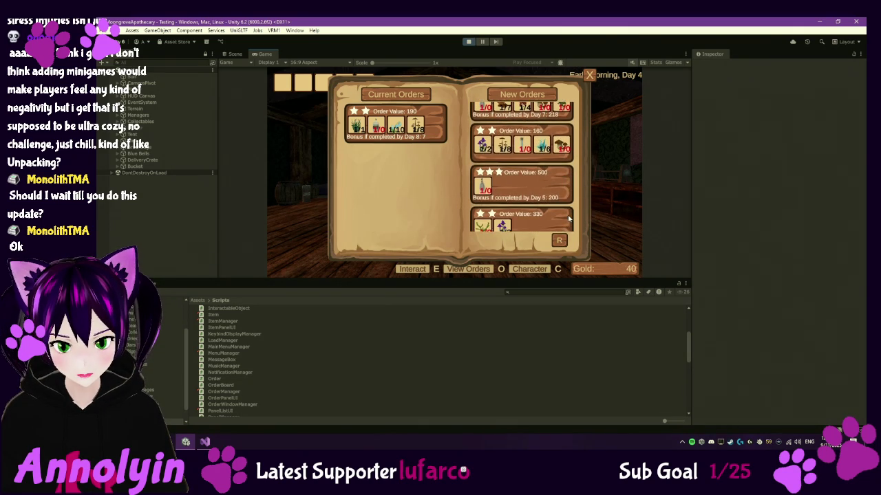
scroll(569, 219, down, 2)
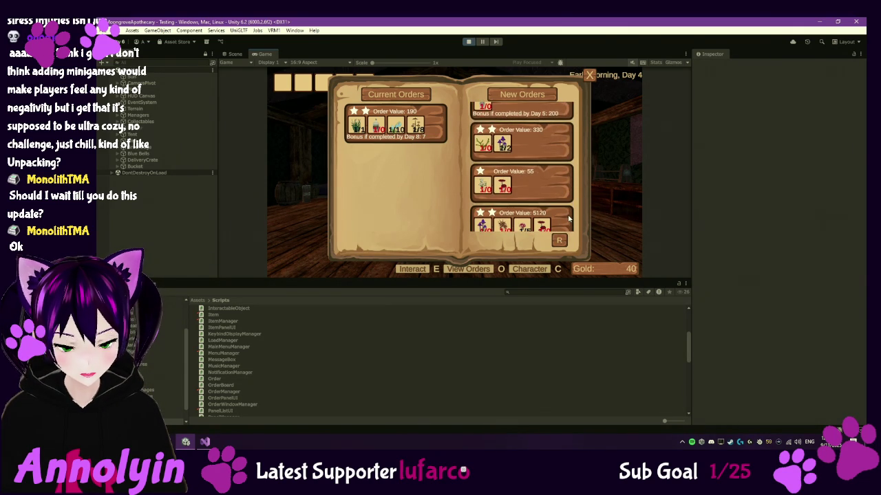
scroll(568, 219, down, 3)
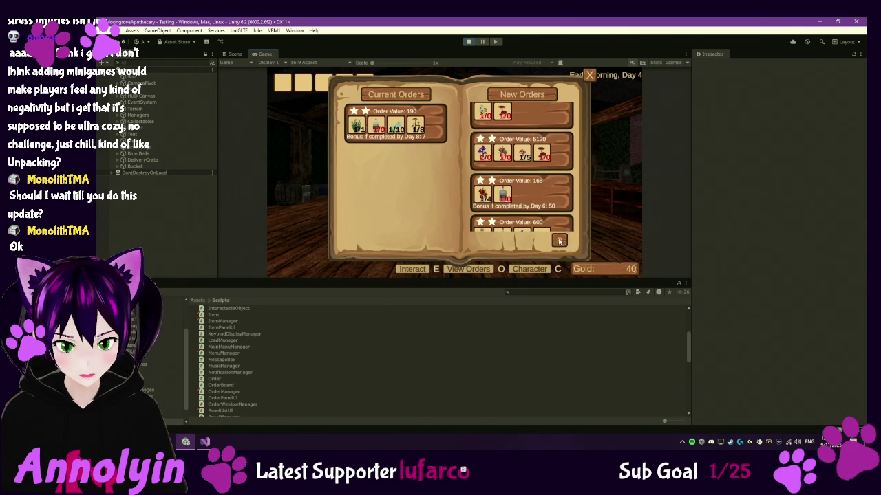
click(559, 241)
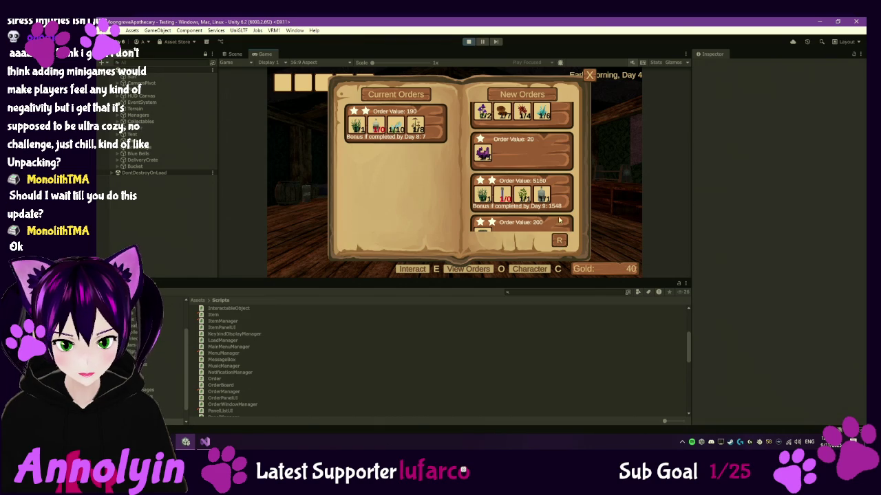
scroll(559, 210, up, 2)
scroll(560, 210, down, 1)
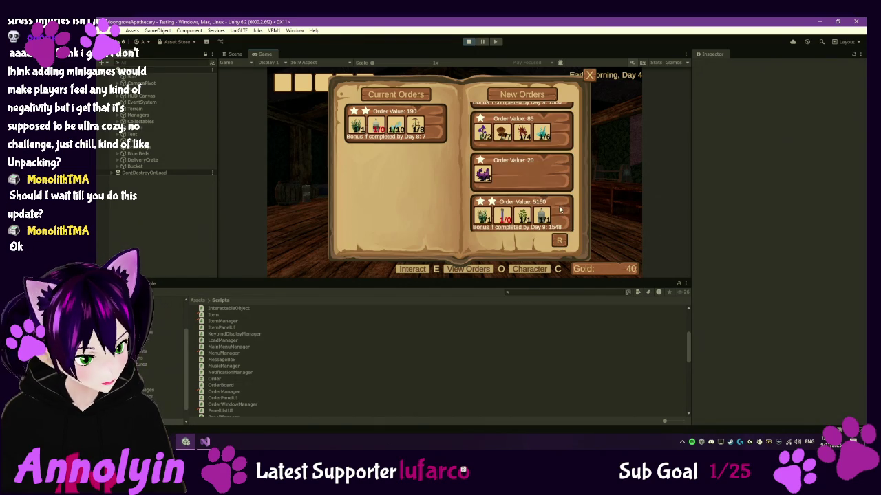
scroll(559, 210, down, 1)
click(561, 242)
scroll(568, 197, up, 1)
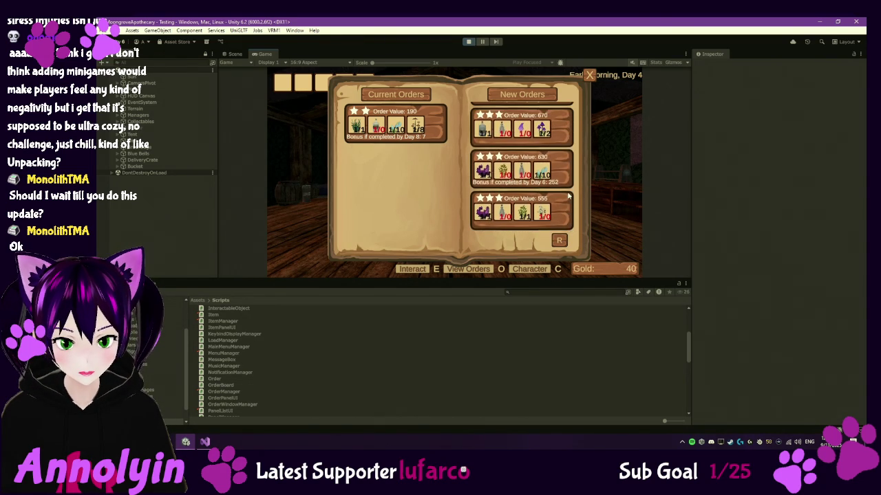
scroll(569, 197, down, 5)
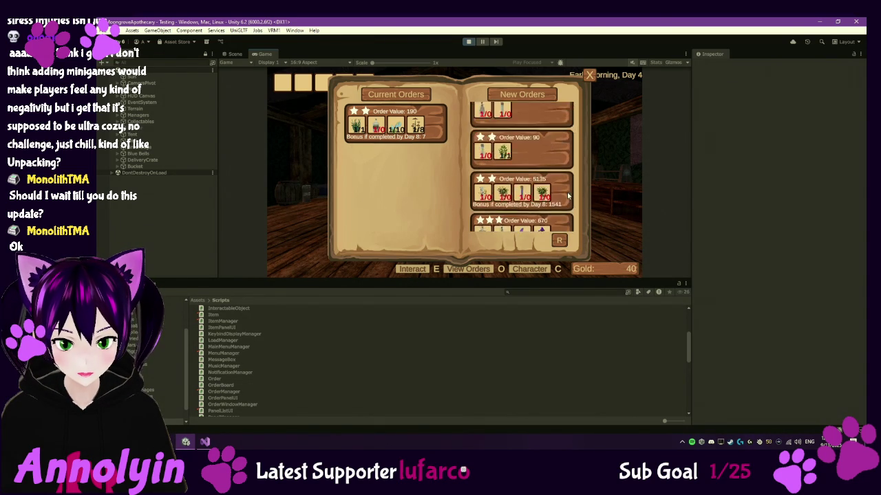
scroll(569, 197, up, 5)
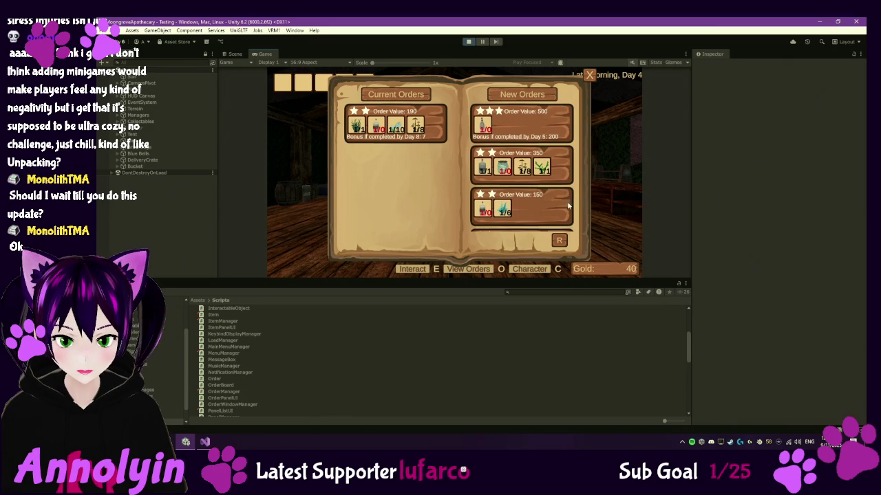
click(559, 242)
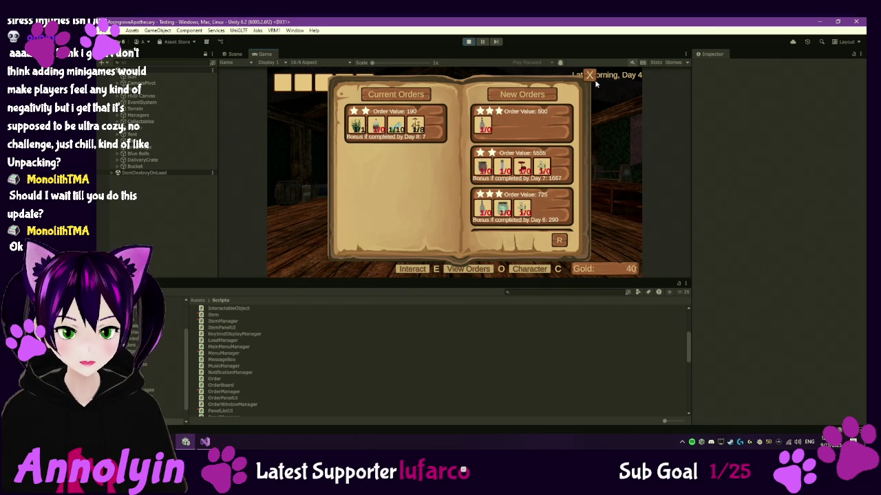
Close the order book, pause, stop play mode, and minimize Unity.
click(589, 75)
key(Escape)
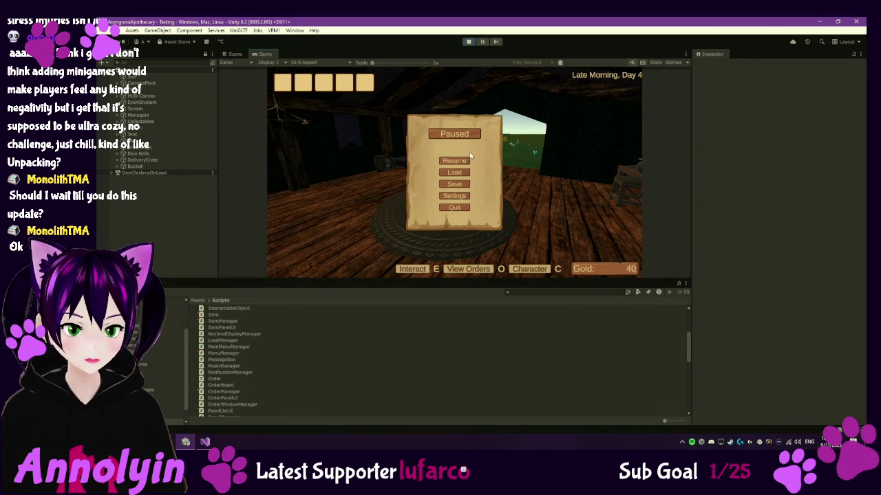
click(470, 42)
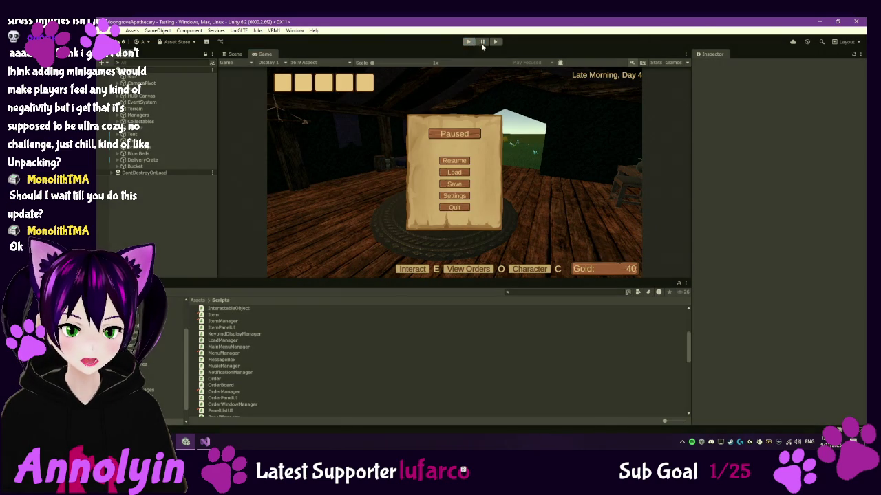
click(819, 21)
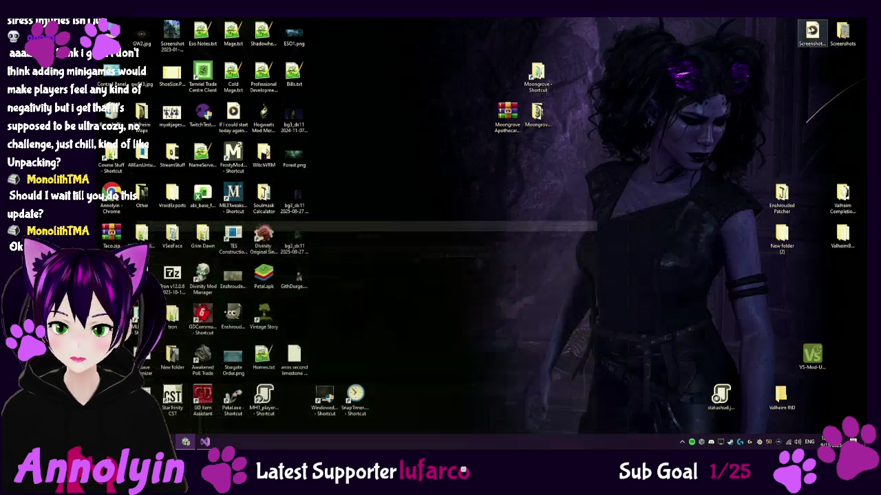
Set the Steam Moongrove Apothecary shortcut's target to MoongroveApothecary.exe.
right_click(740, 441)
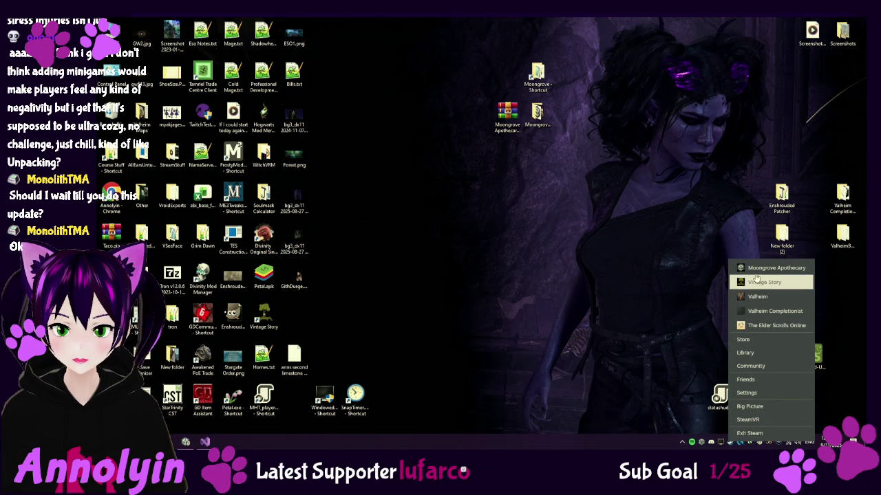
click(765, 355)
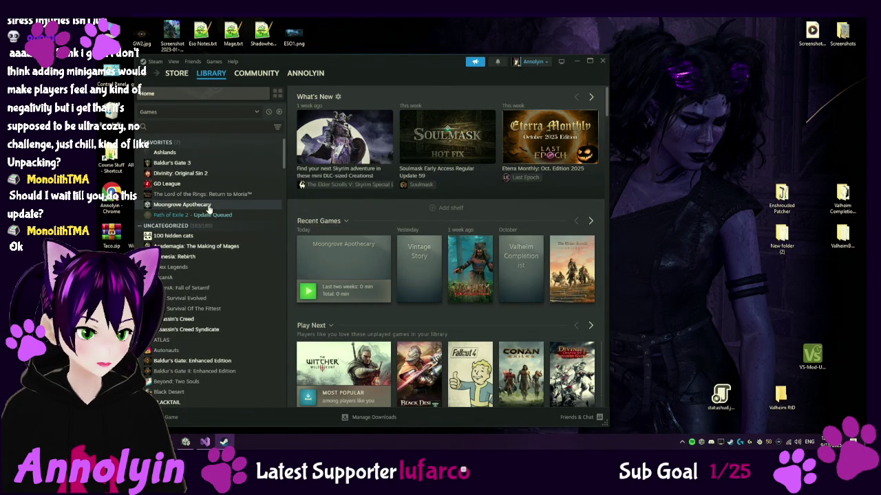
click(200, 204)
right_click(210, 206)
click(250, 270)
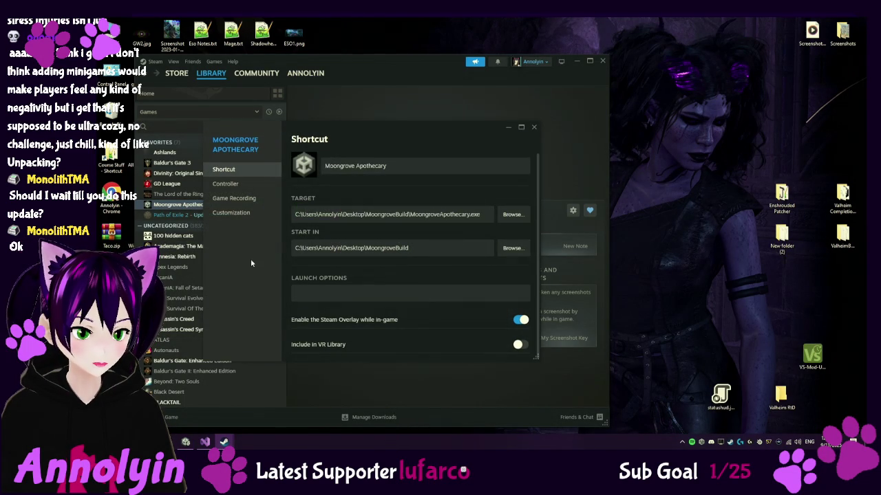
click(513, 215)
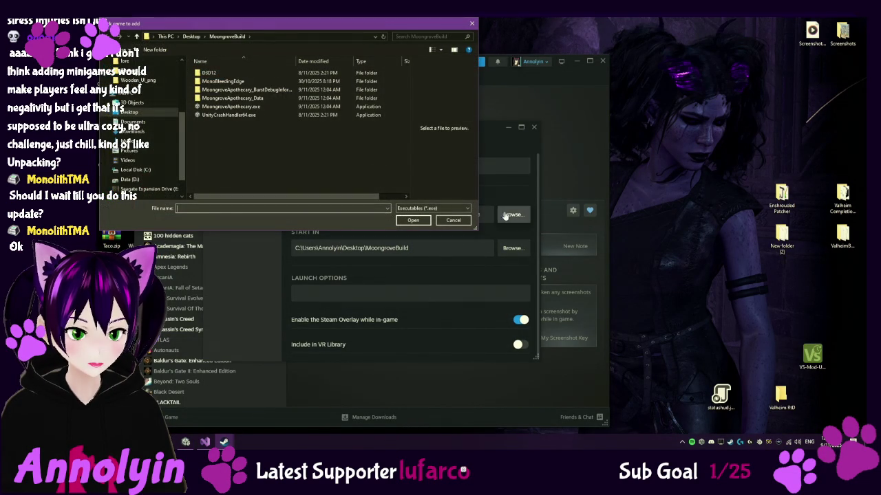
click(273, 108)
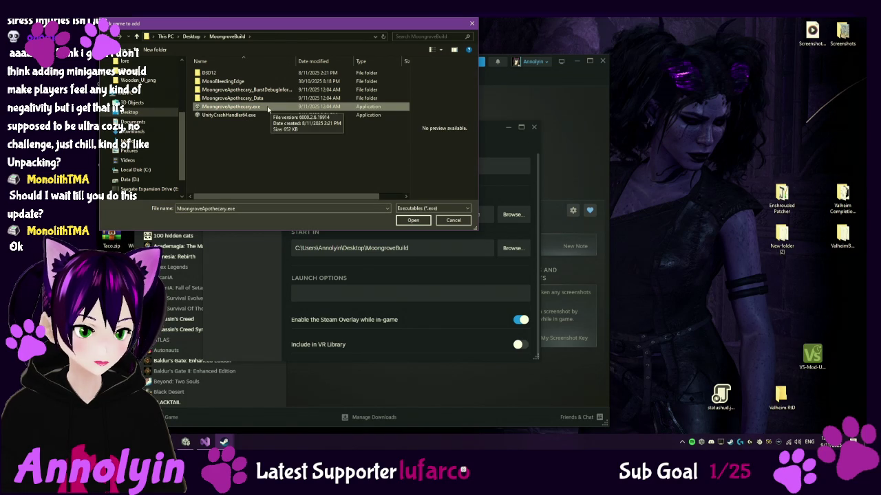
double_click(268, 110)
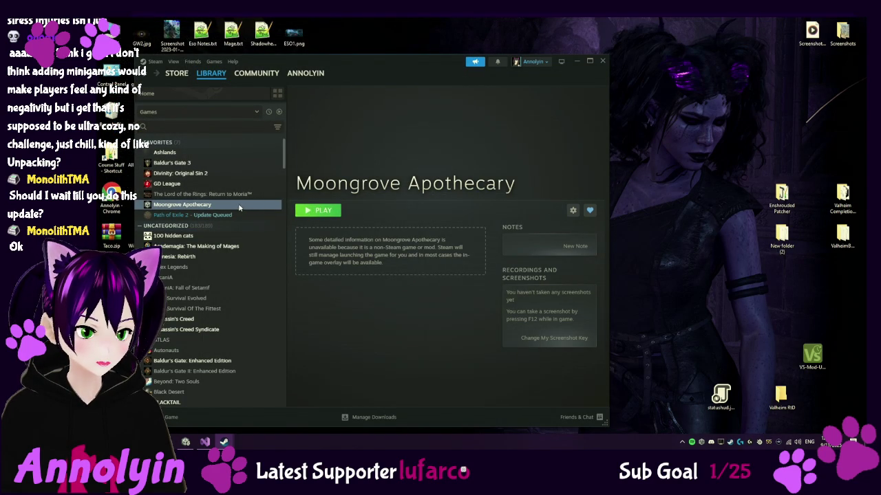
Use MoongroveApothecary.exe as the shortcut's icon, then close the properties and Steam library.
right_click(240, 207)
click(258, 262)
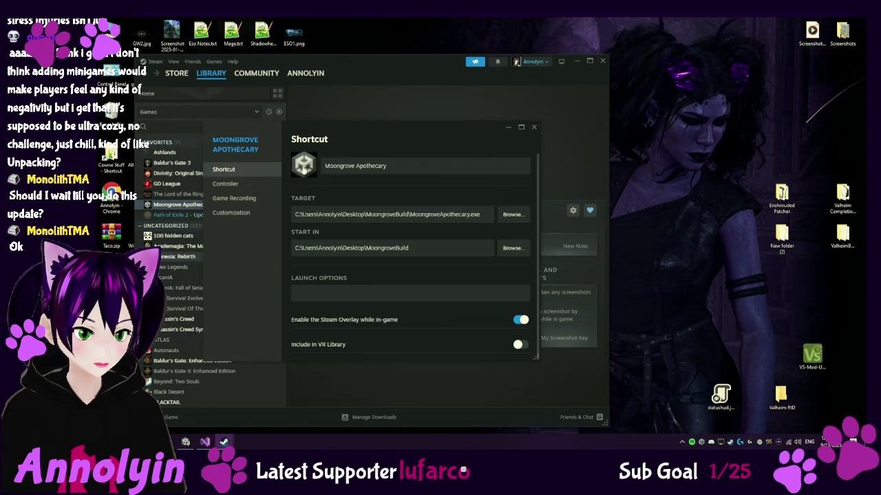
click(301, 168)
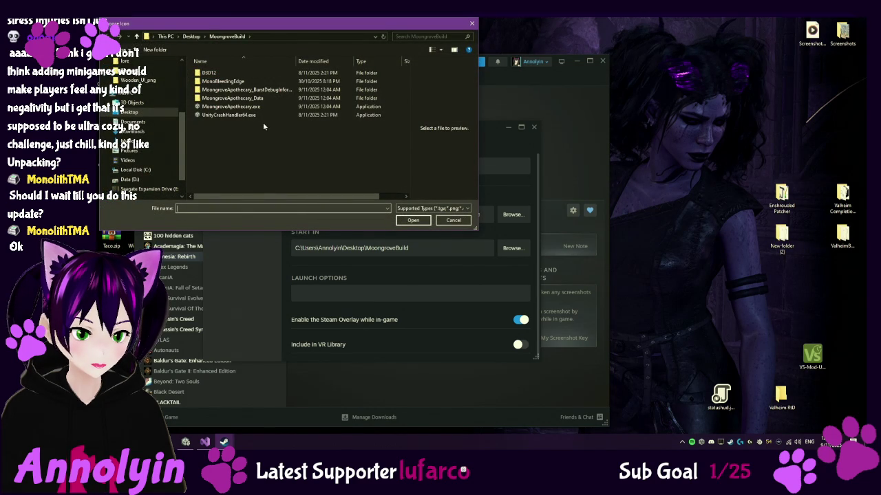
click(466, 207)
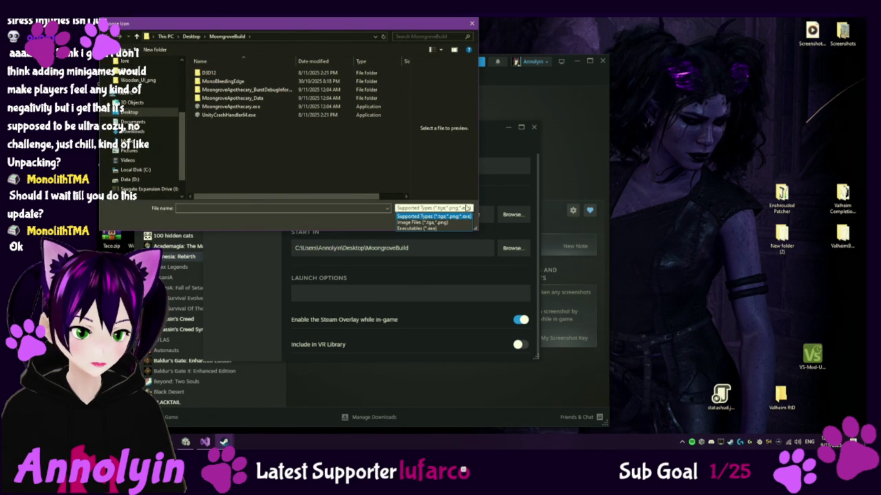
click(416, 227)
click(221, 107)
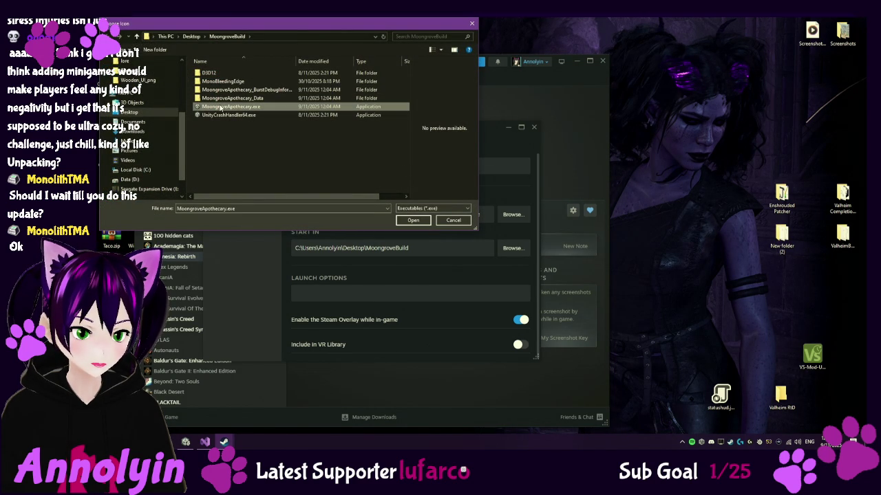
click(413, 221)
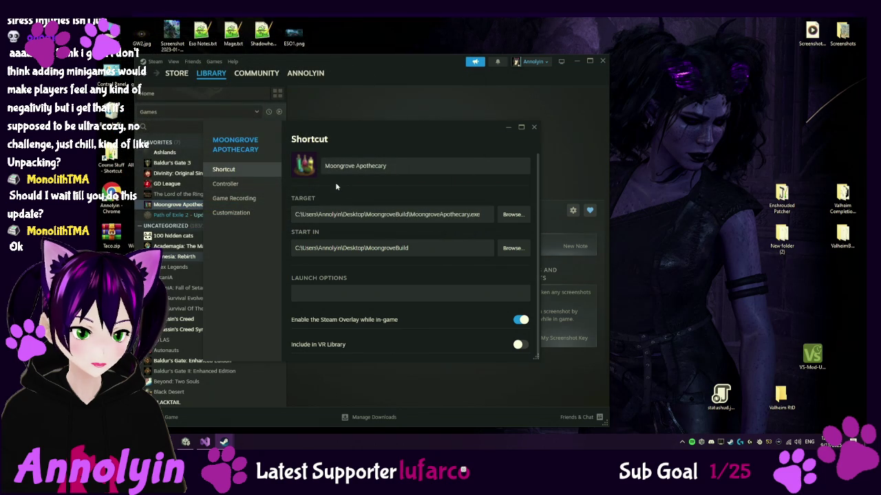
click(534, 127)
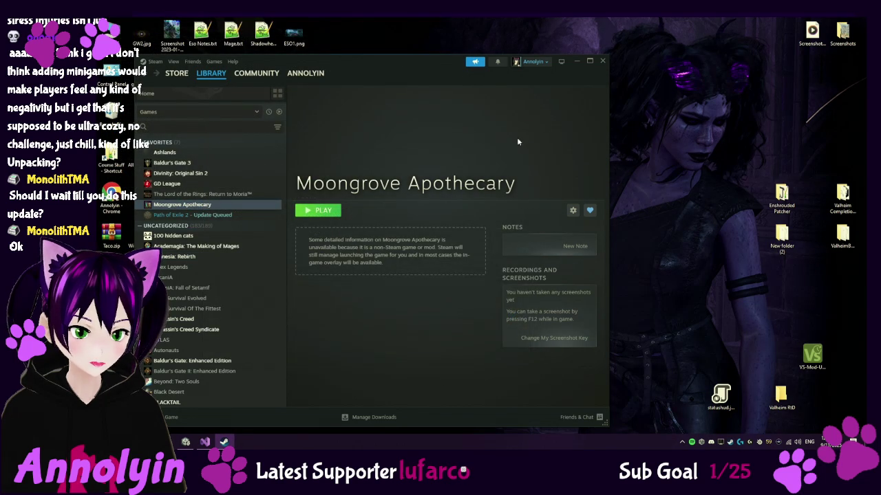
click(602, 61)
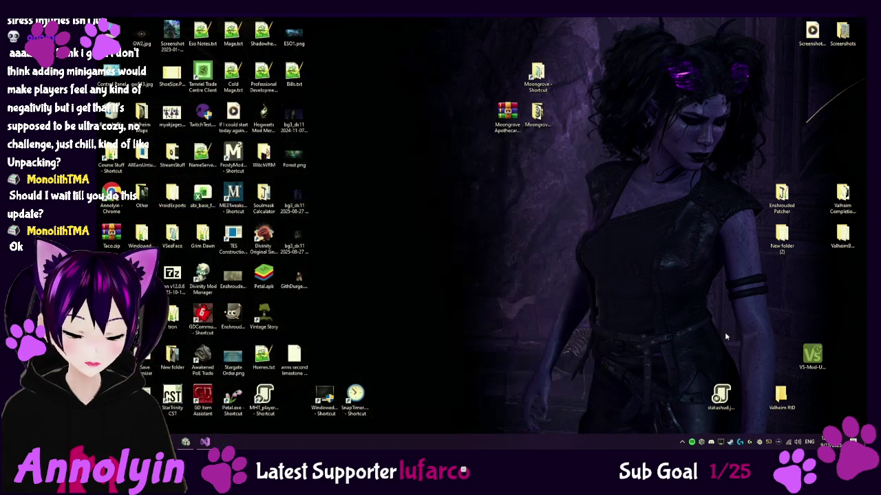
Launch Moongrove Apothecary from the Steam tray, continue the Day 10 save, and open the orders book.
right_click(721, 442)
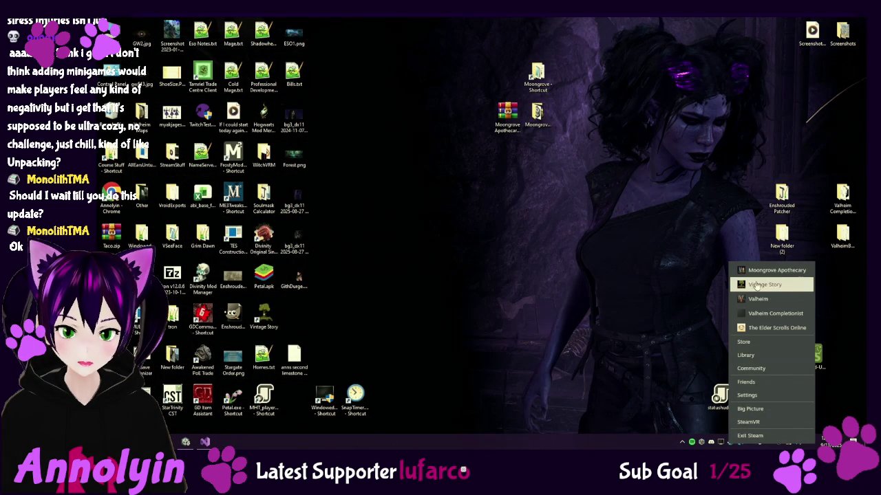
click(776, 271)
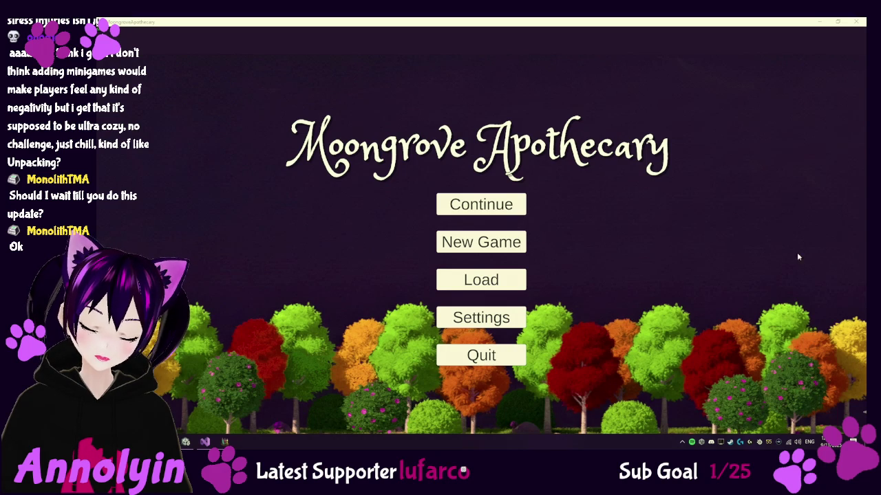
click(700, 238)
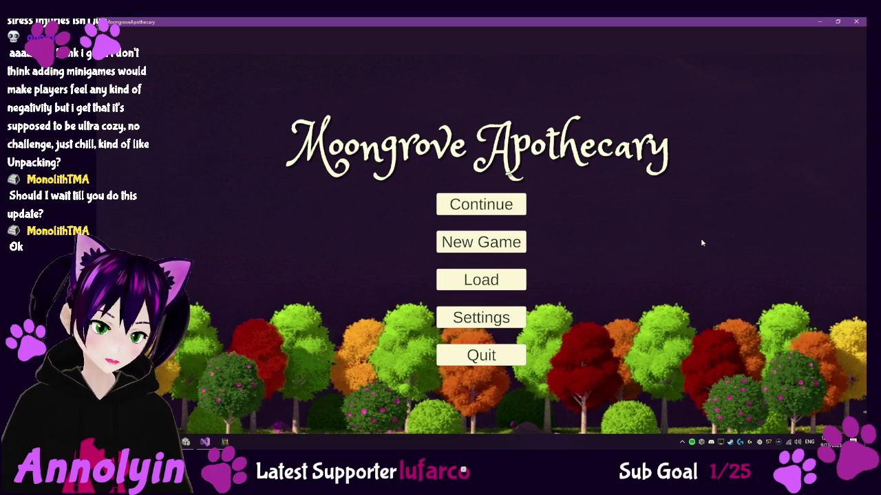
click(490, 205)
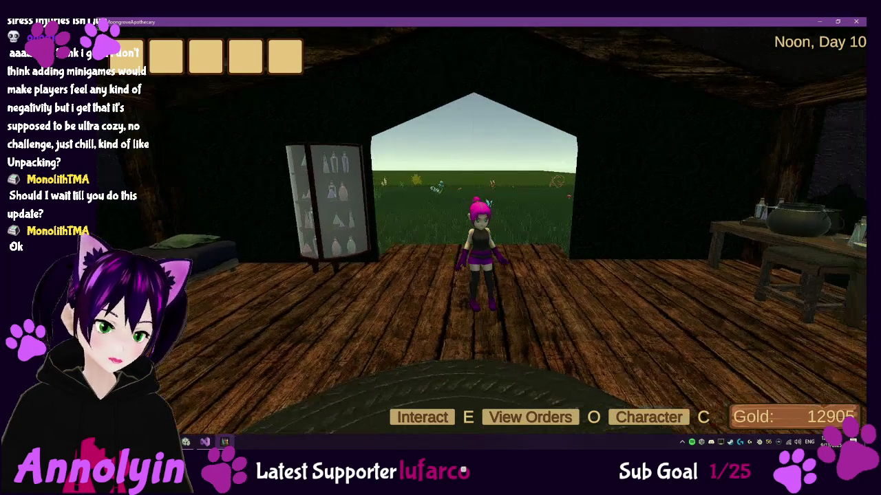
key(o)
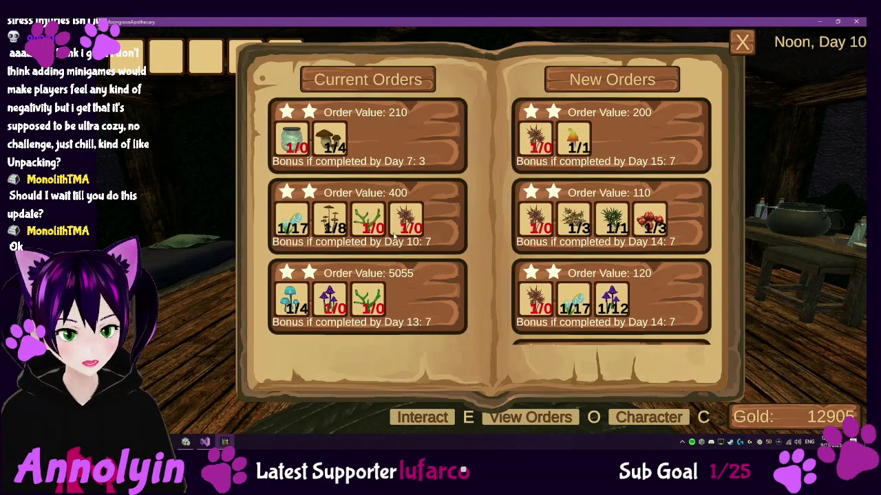
Close the orders book, walk the character onto the rug, and open the Paused menu.
scroll(614, 219, down, 2)
scroll(614, 218, down, 4)
key(o)
key(w)
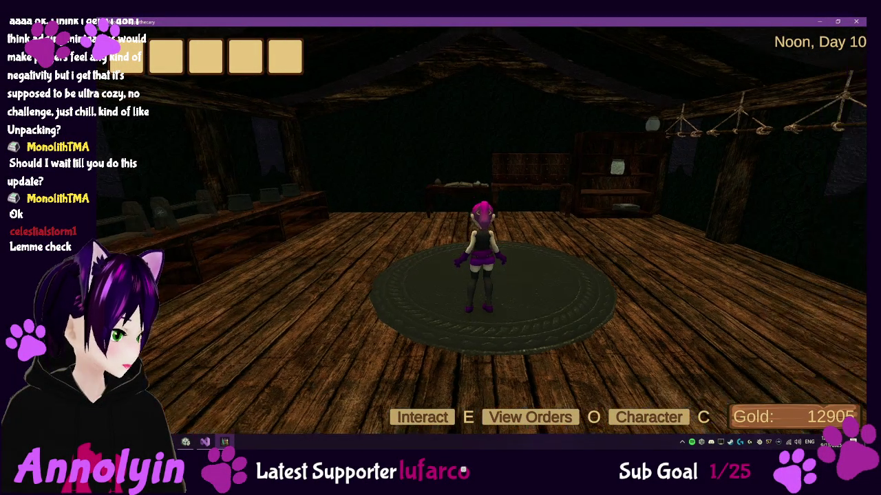
key(Escape)
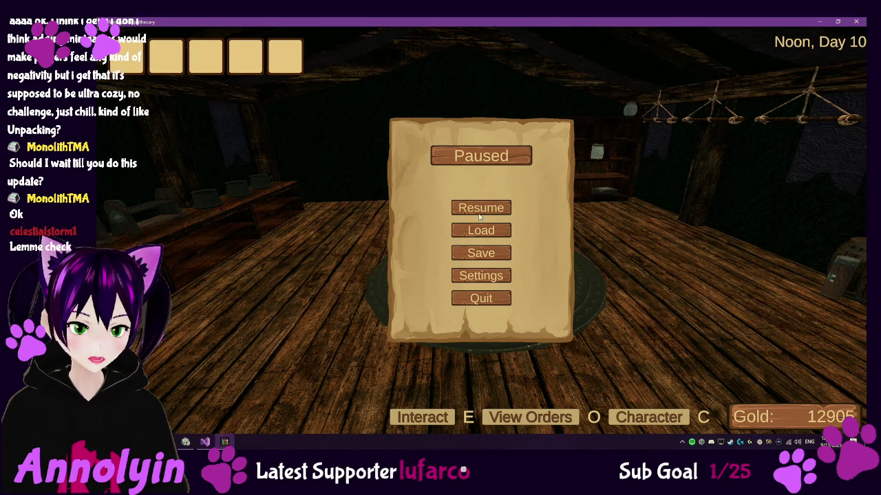
Load the Slot 1 save, confirming to discard the unsaved Day 10 progress.
click(495, 232)
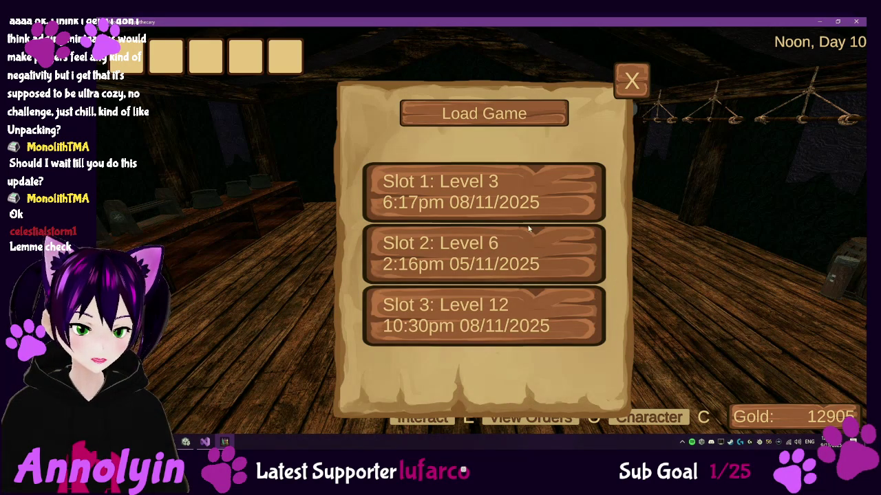
click(531, 194)
click(441, 385)
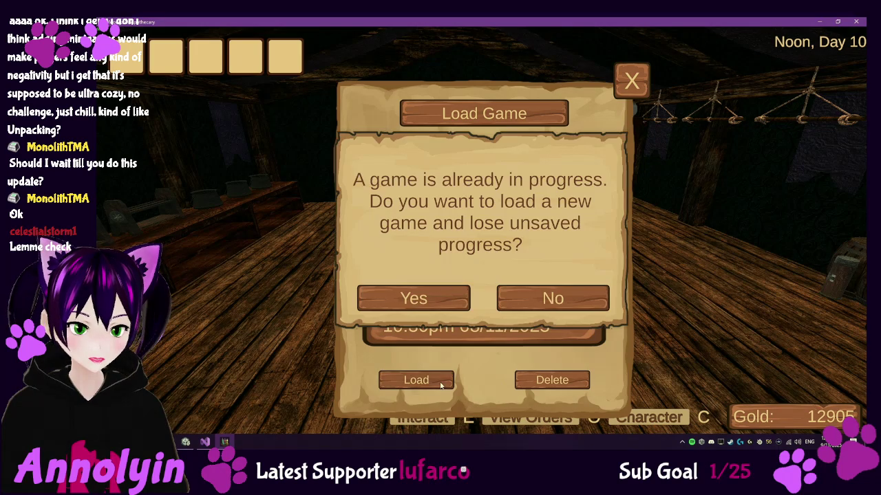
click(439, 311)
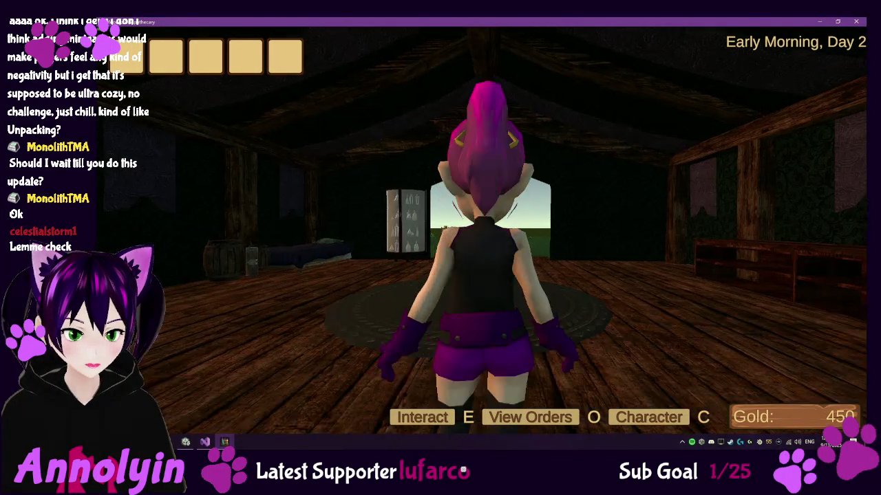
Swing the camera around the character to a near-overhead view.
scroll(440, 248, down, 5)
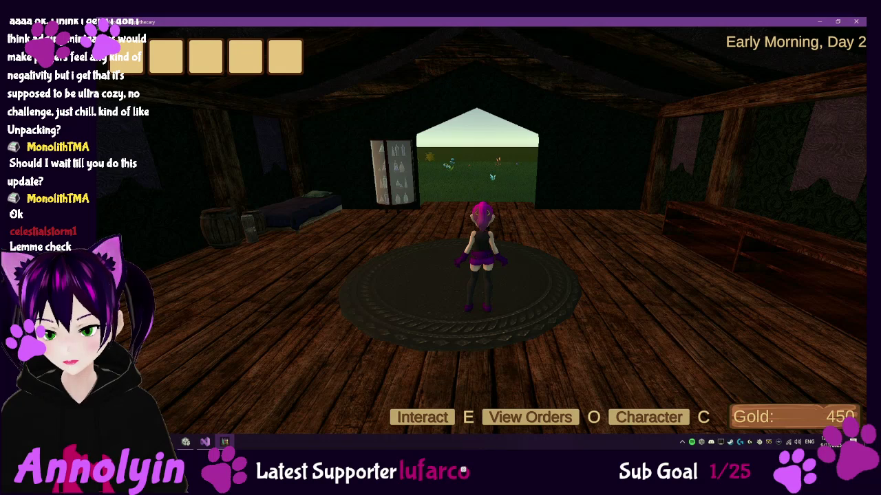
key(Left)
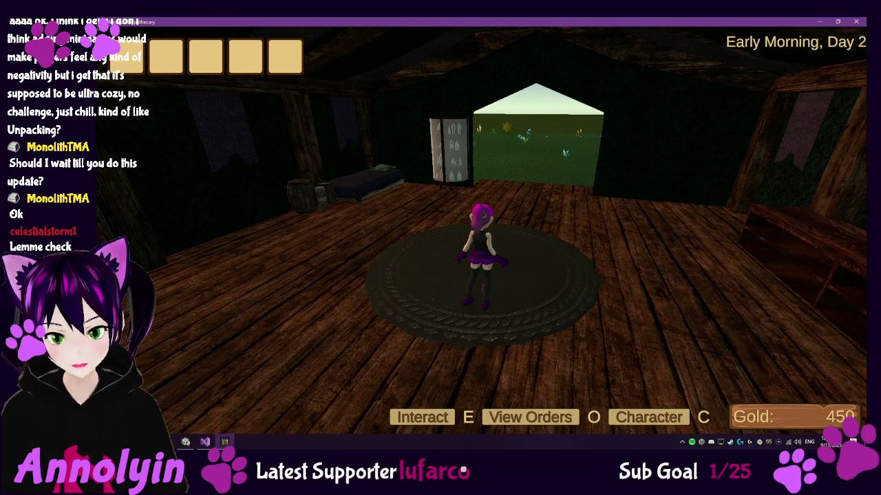
key(Left)
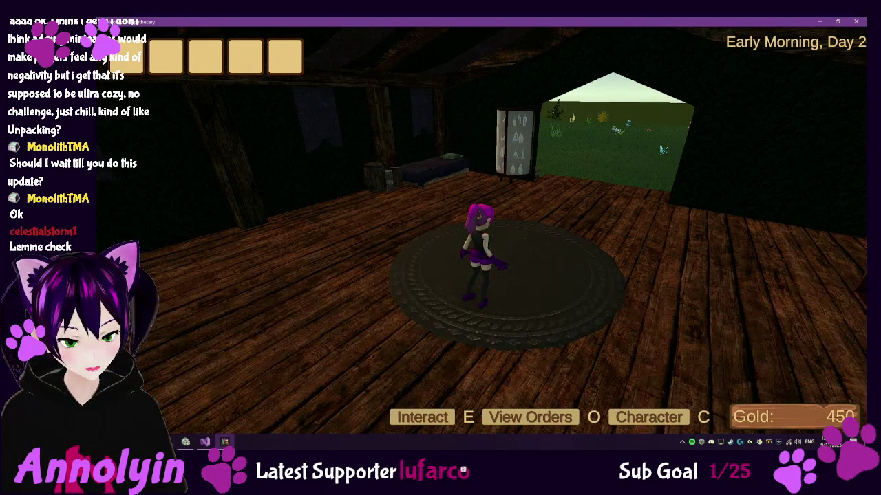
key(XF86AudioPlay)
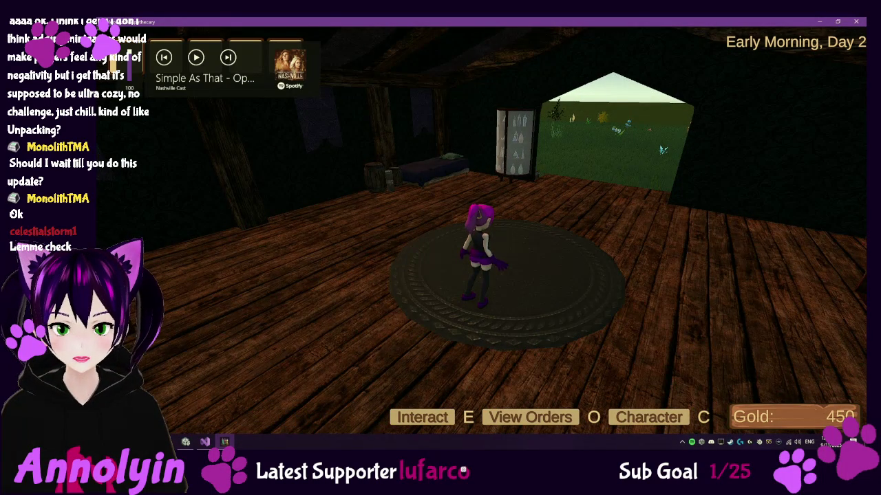
key(Right)
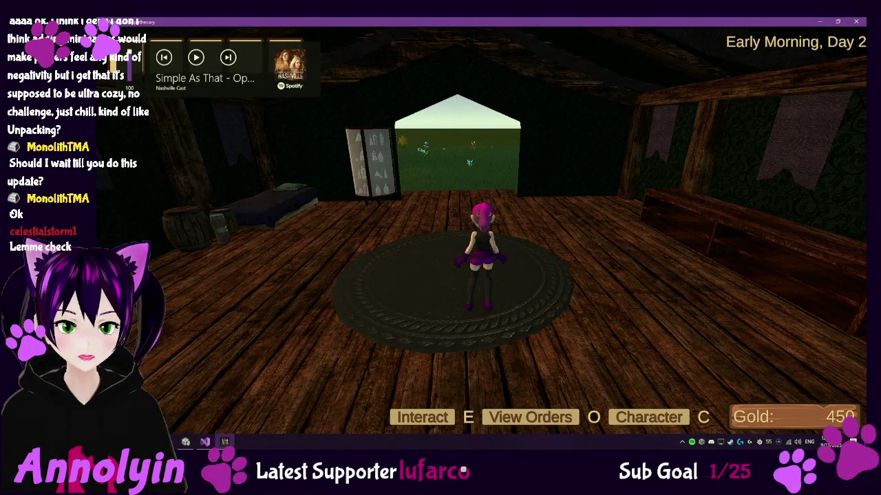
key(Right)
key(Up)
Walk out the doorway to the water barrel and dismiss the A Bucket tutorial popup.
key(Down)
key(w)
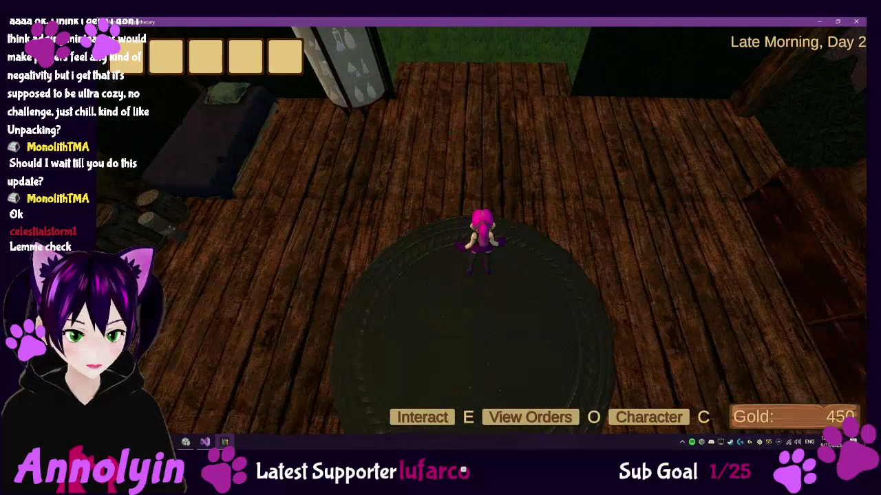
key(w)
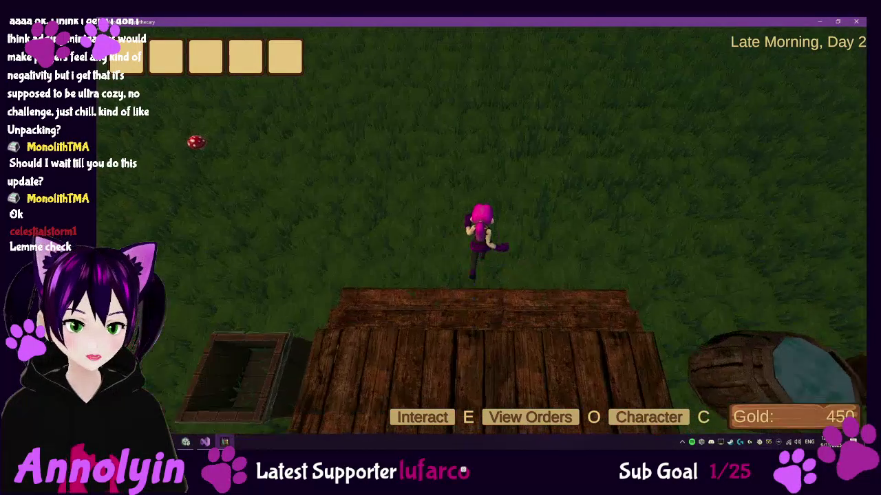
key(a)
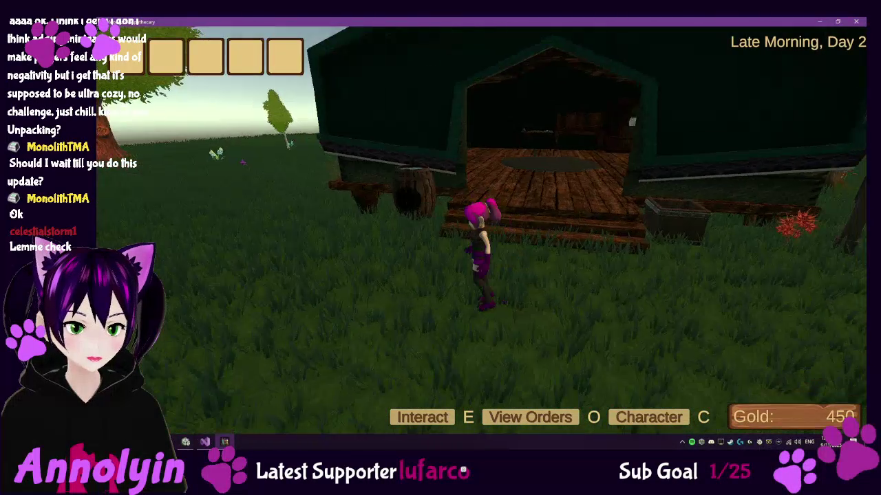
key(w)
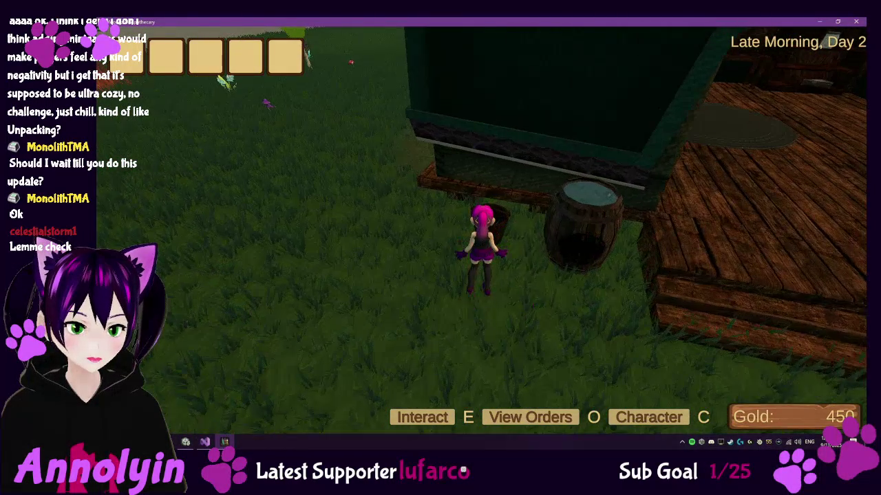
key(e)
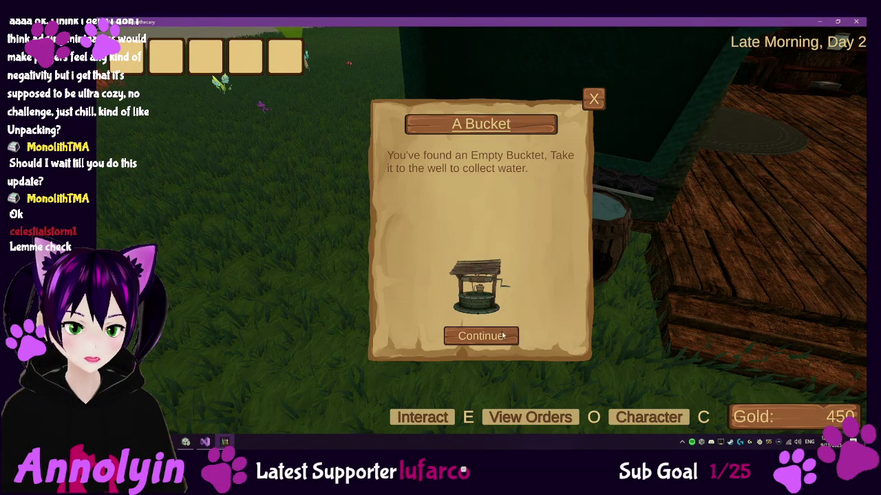
click(496, 335)
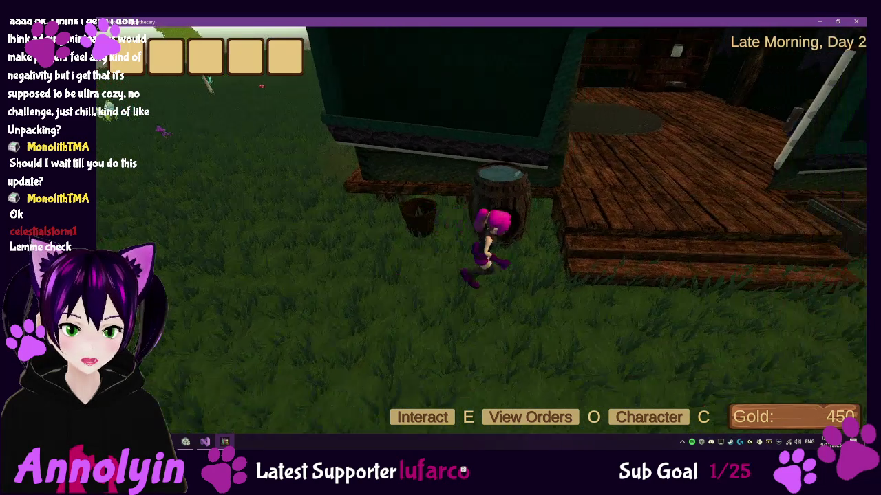
Walk to the bucket beside the barrel, then pause and quit the game.
key(w)
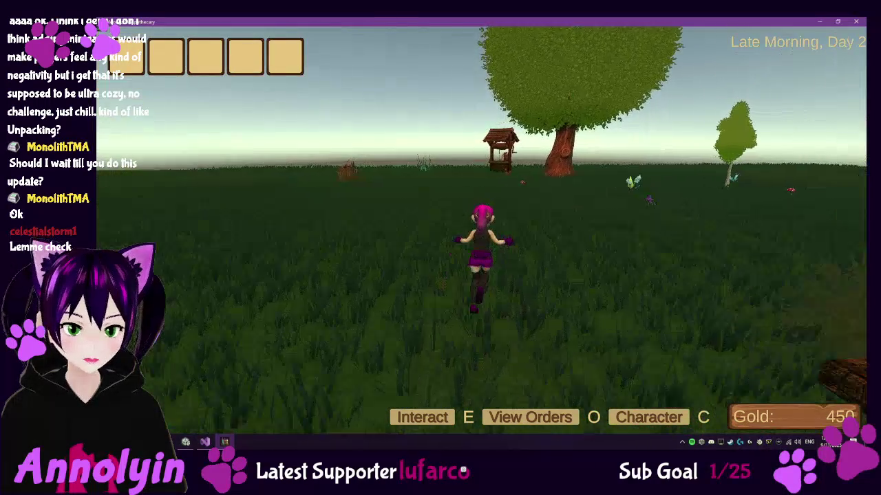
key(w)
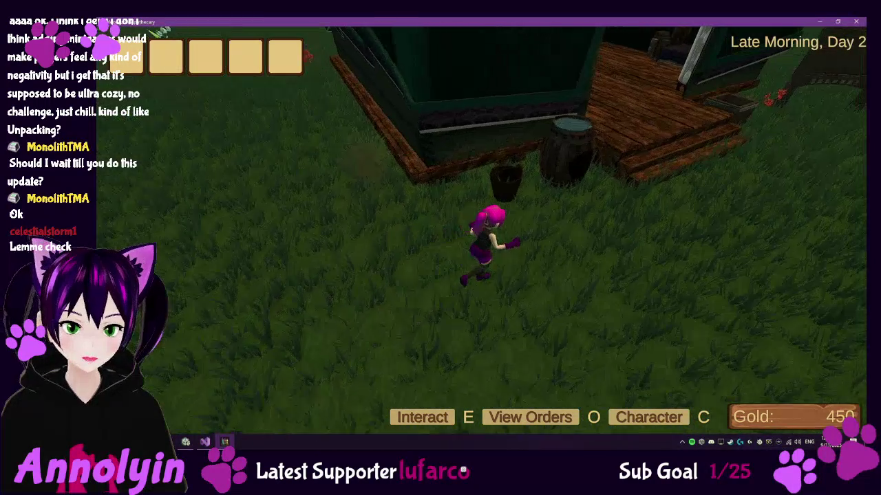
key(s)
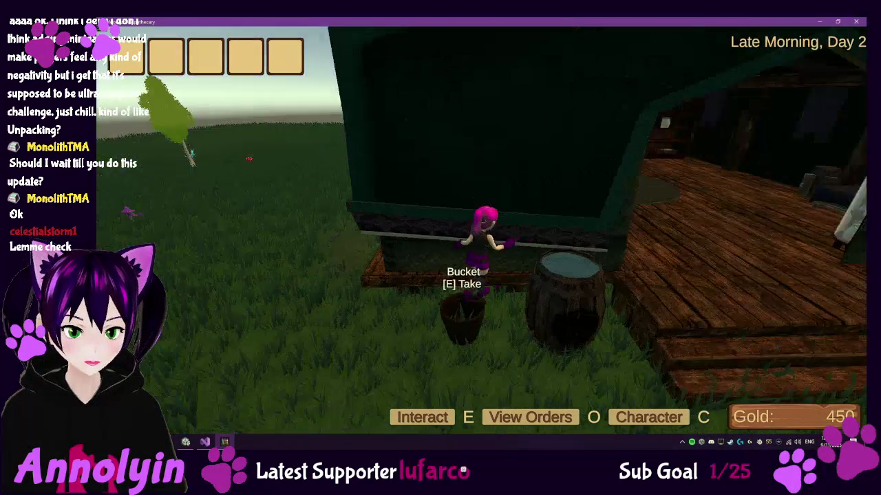
key(w)
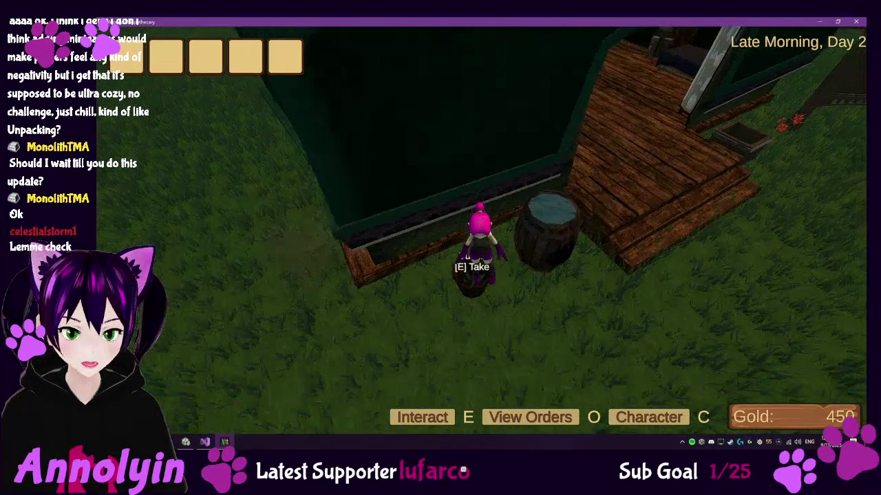
key(Escape)
click(481, 297)
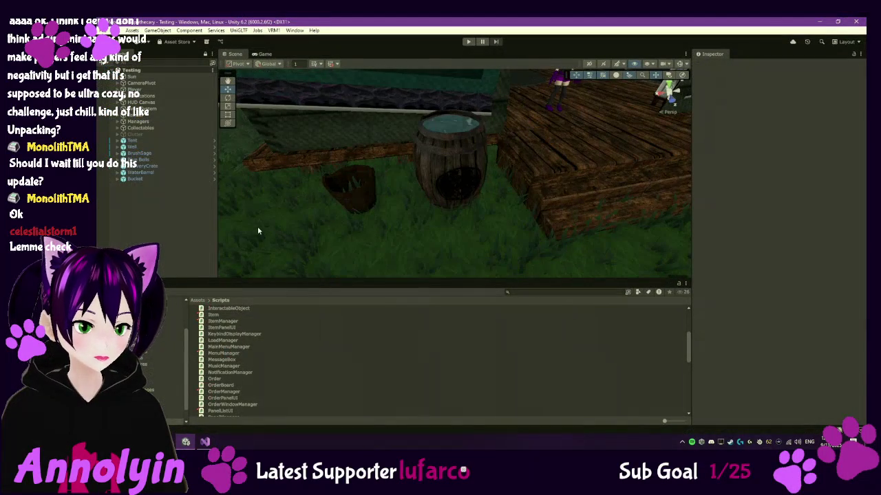
Select WaterBarrel, then open the Bucket prefab from the Assets/Other folder.
click(141, 173)
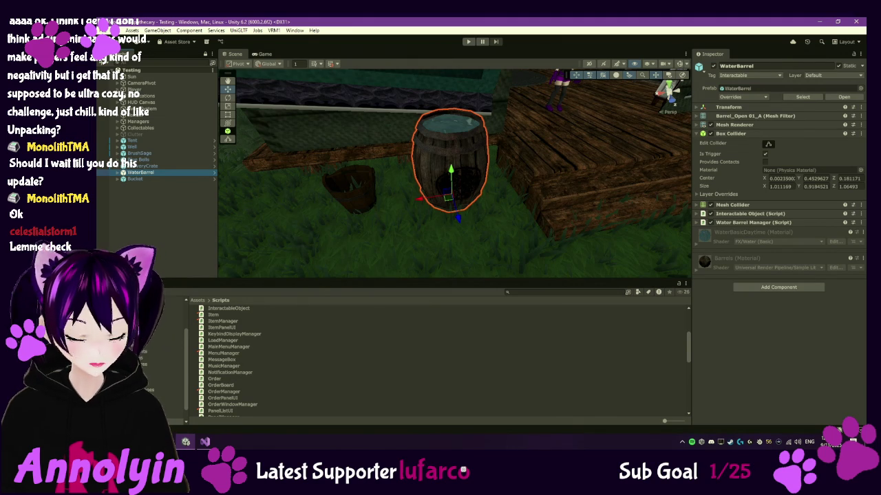
key(XF86AudioNext)
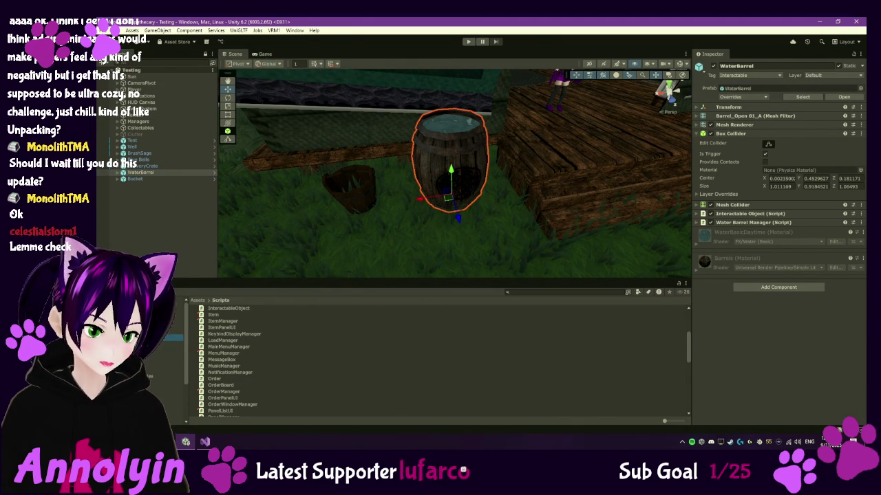
click(175, 338)
click(218, 360)
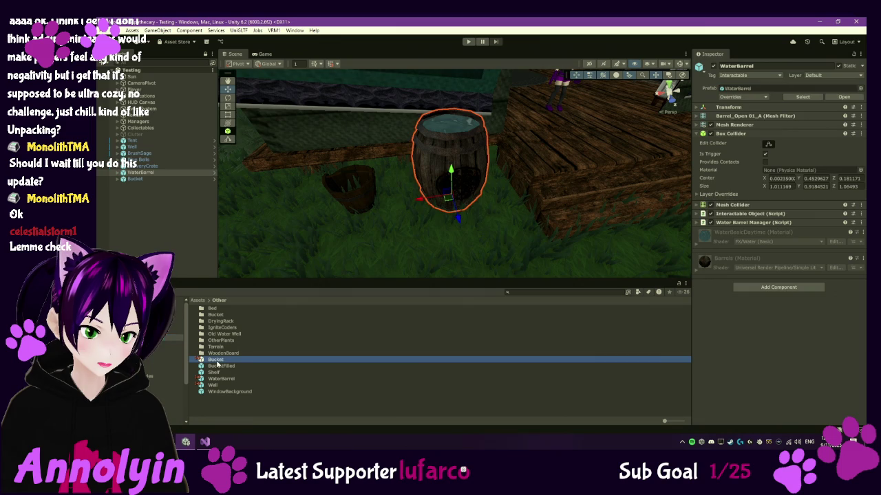
double_click(219, 360)
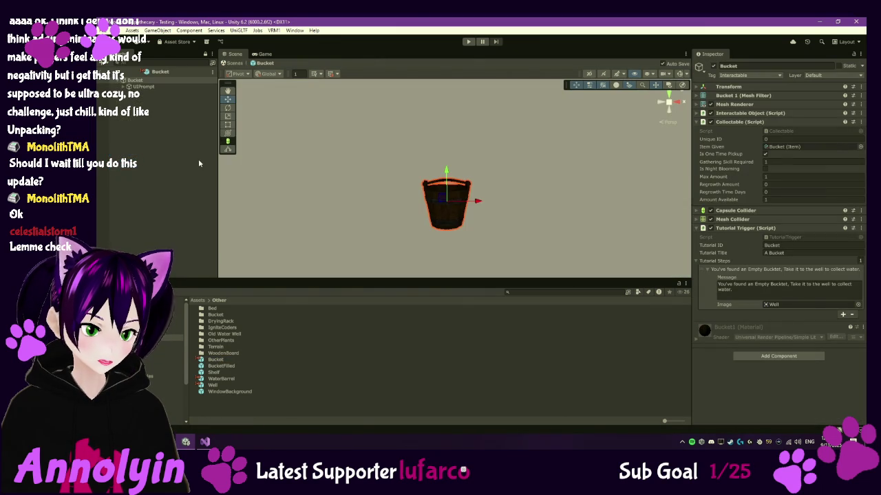
Inspect the Bucket's trigger Capsule Collider, then return to Testing and select the WaterBarrel prefab.
click(697, 220)
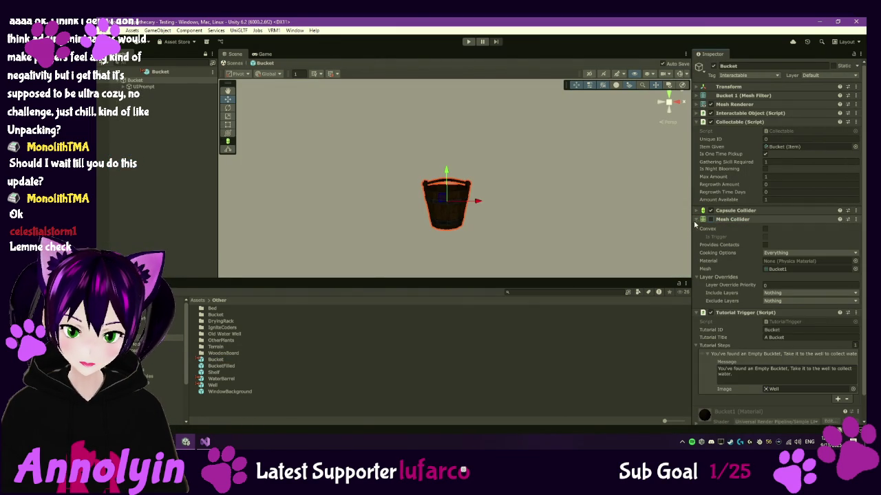
click(697, 219)
click(697, 210)
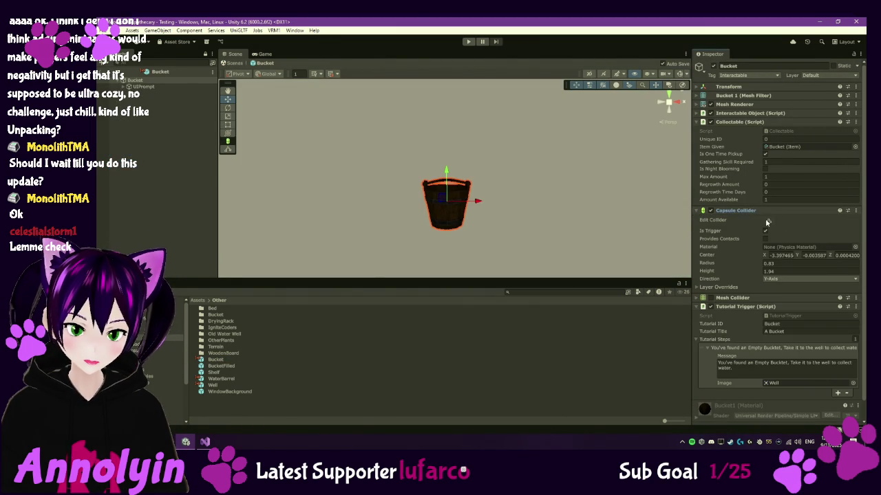
mouse_move(656, 186)
mouse_down()
mouse_move(495, 257)
mouse_move(516, 224)
mouse_move(533, 255)
mouse_up()
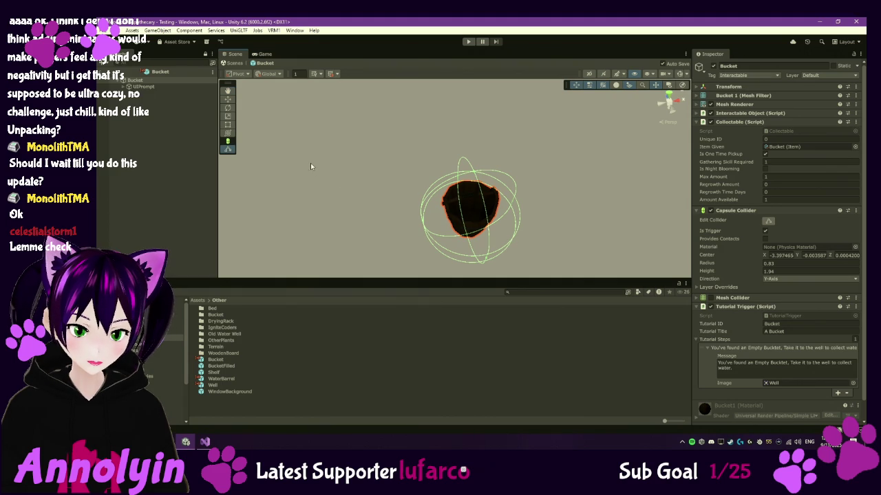
click(102, 72)
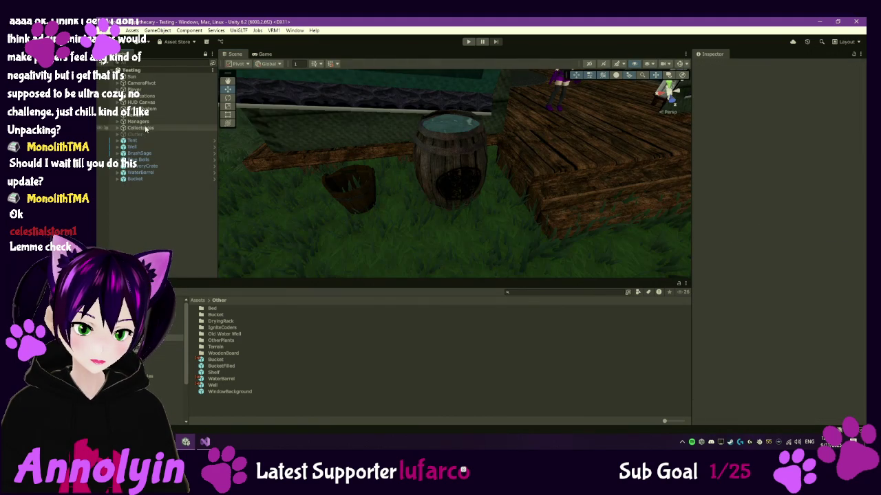
click(219, 379)
Add a Tutorial Trigger to WaterBarrel with one step, ID WaterBarrel and title 'Water Barrel'.
double_click(220, 379)
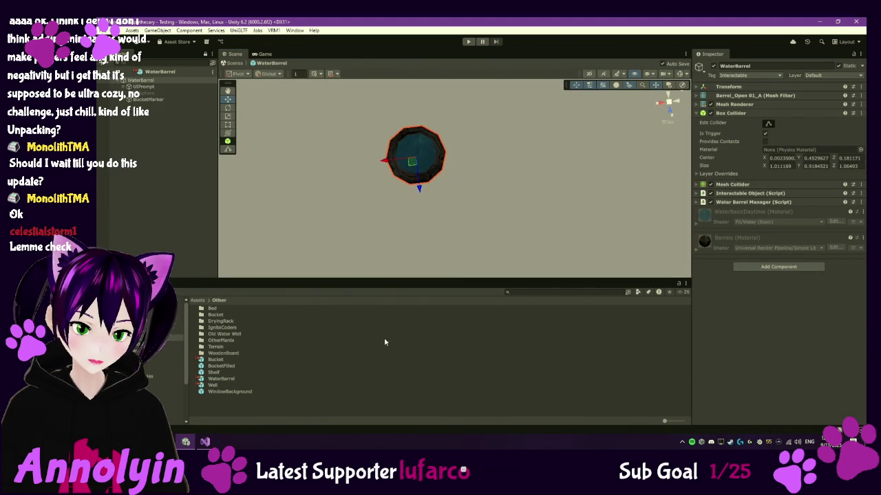
click(766, 267)
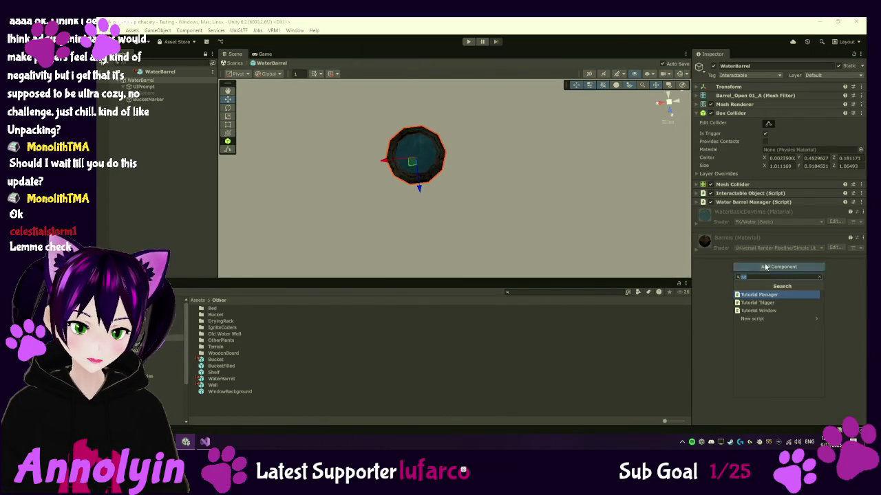
click(776, 303)
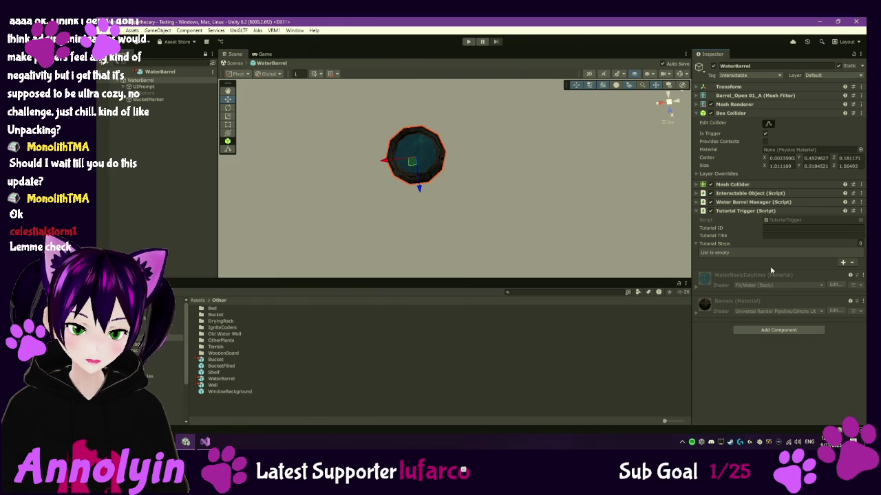
click(842, 262)
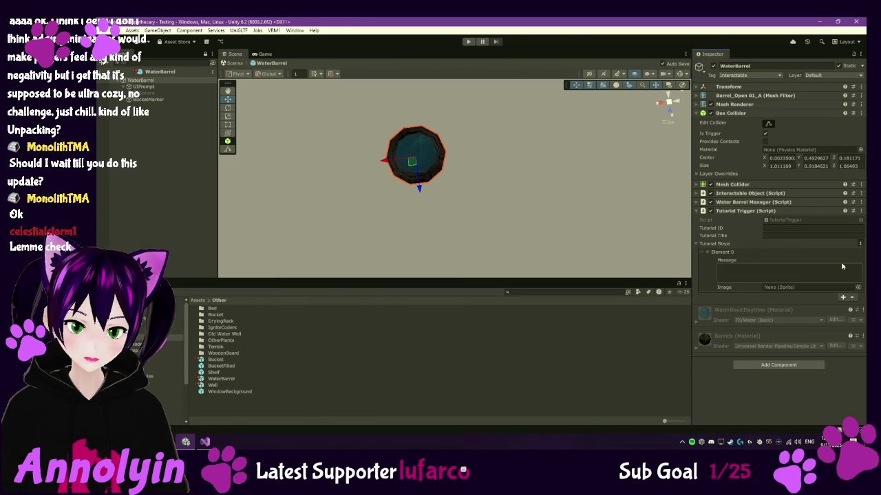
click(786, 229)
text(WaterBarrel)
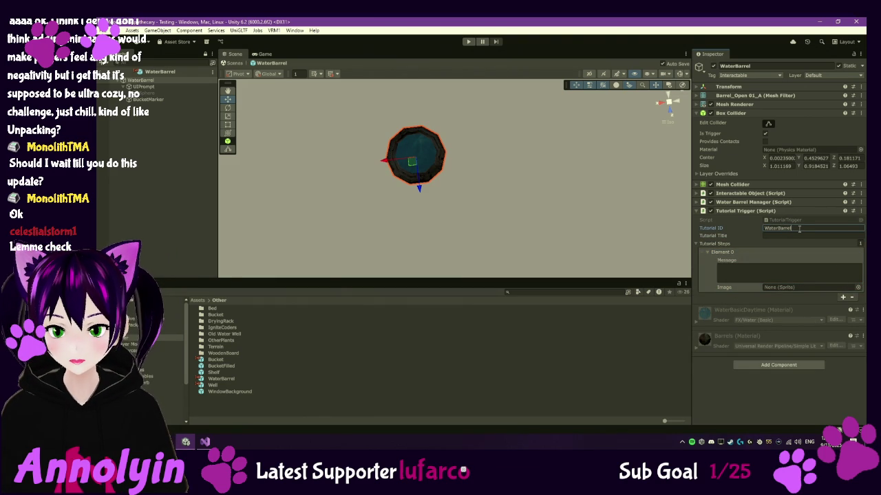
click(794, 235)
text(EWa)
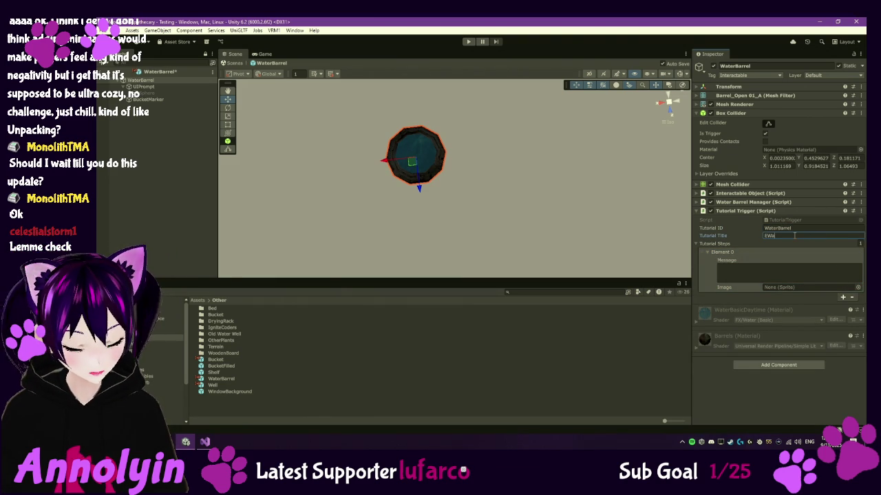
key(BackSpace)
key(BackSpace)
key(BackSpace)
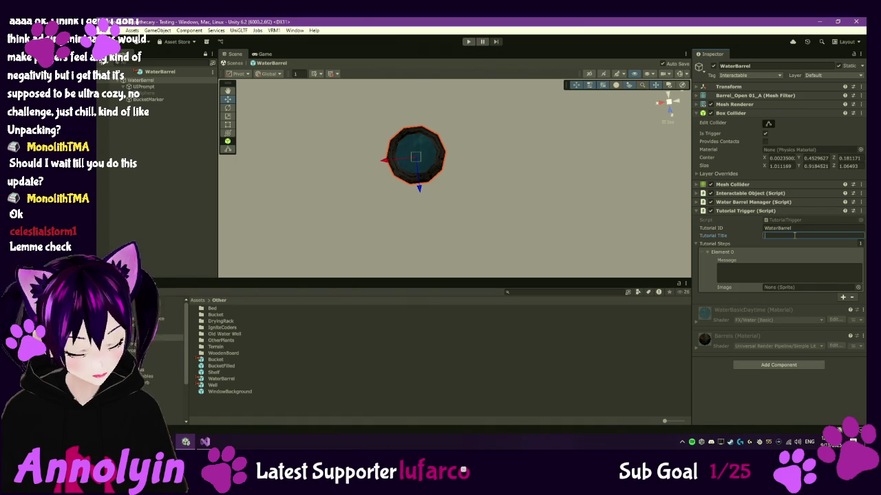
text(Water B)
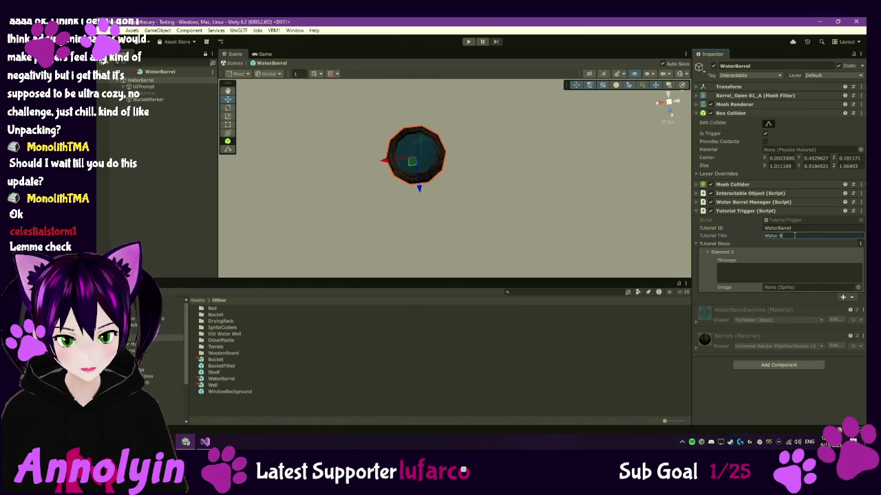
text(arrel)
Write the step's first message line: this is your water barrel for storing water.
click(781, 274)
text(Th)
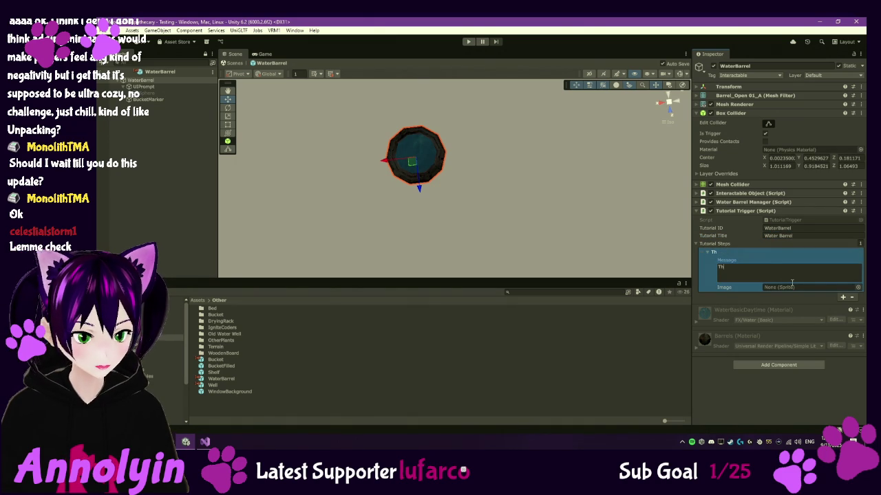
text(is is the water)
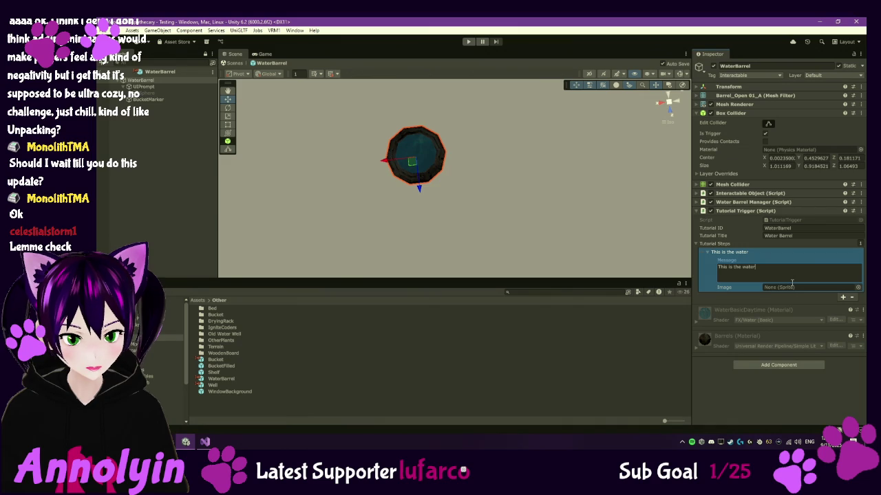
key(ctrl+shift+Left)
key(ctrl+shift+Left)
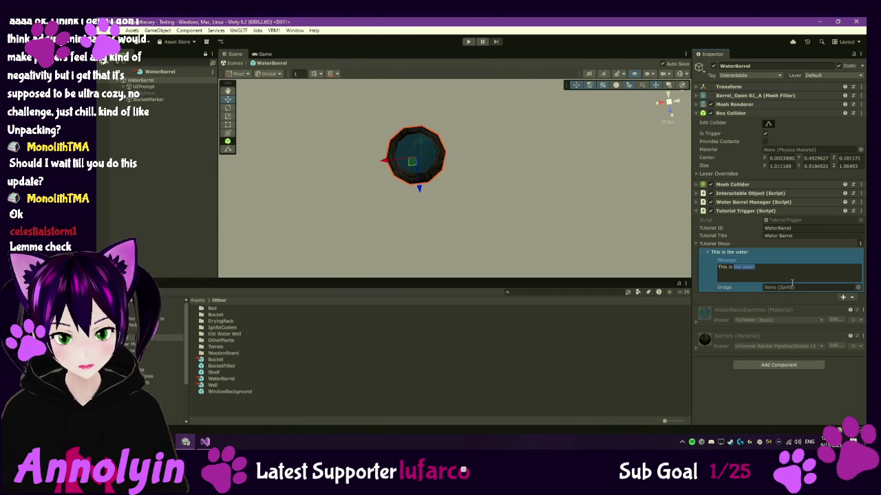
text(where)
key(ctrl+shift+Left)
text(your water b)
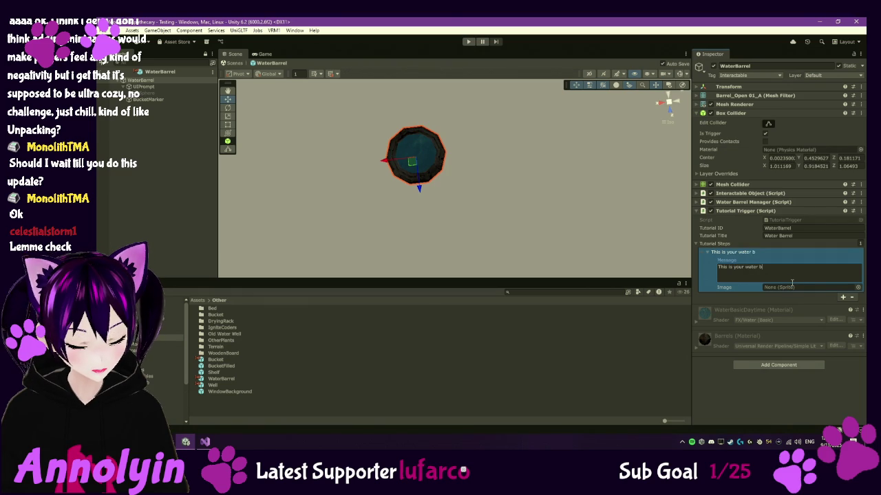
text(arrel wher)
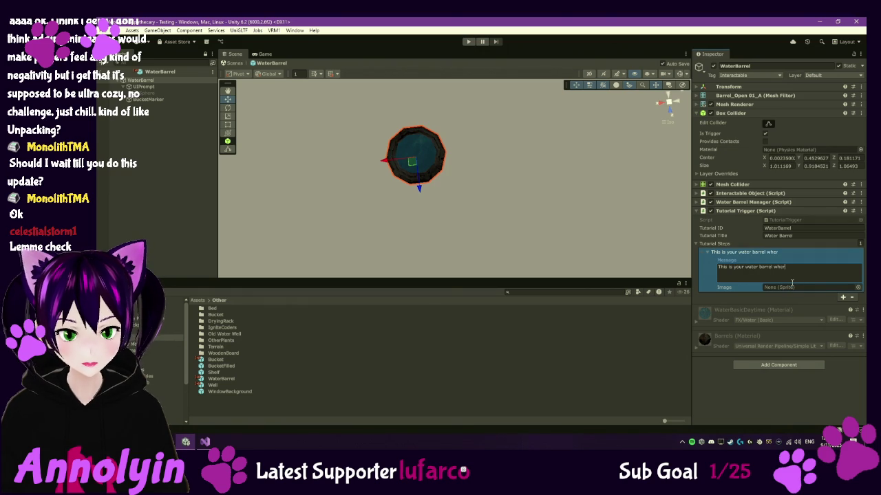
text(e you )
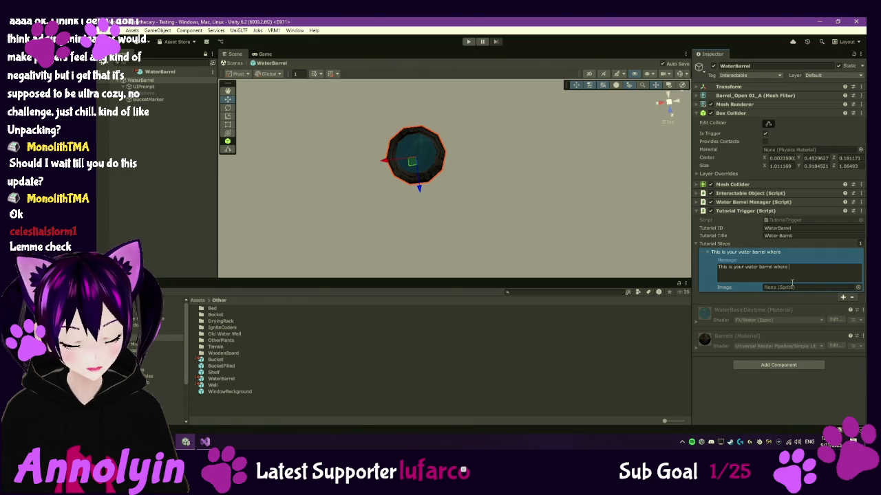
text(can store water to )
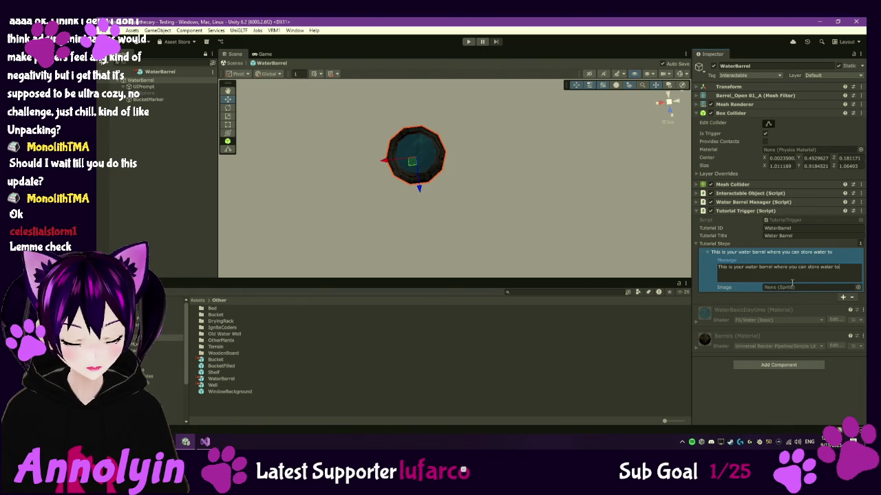
text(use )
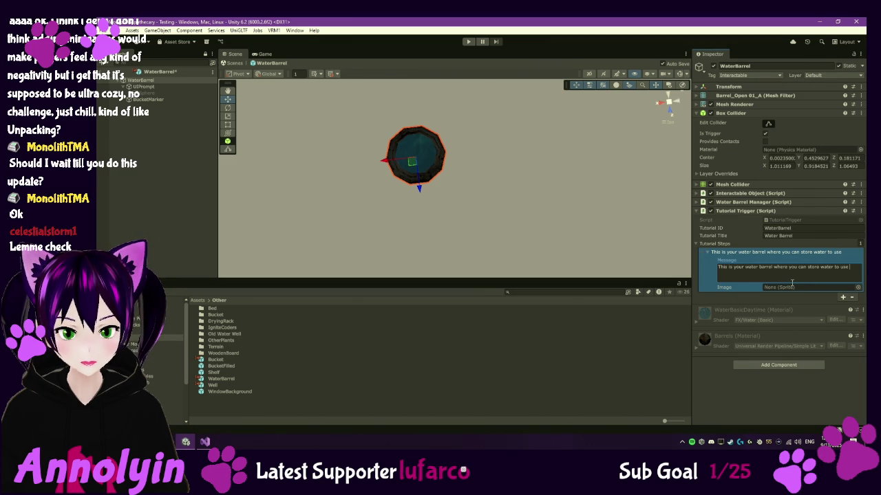
text(for crafting)
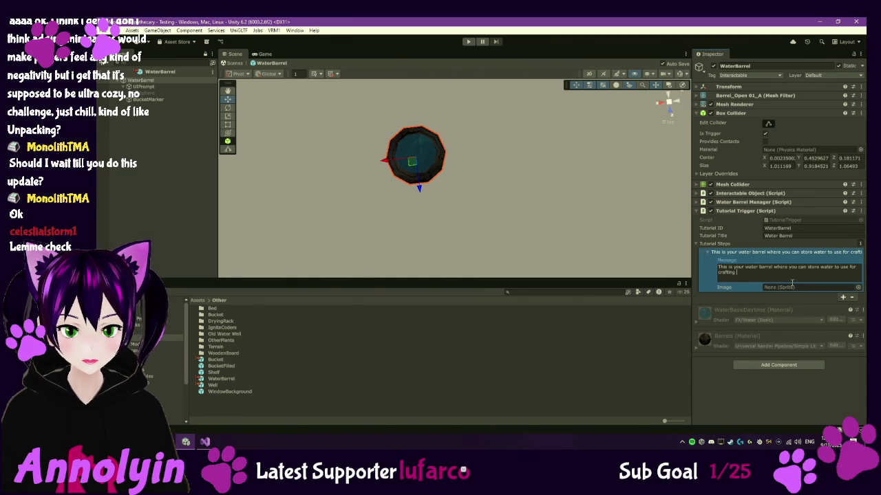
key(ctrl+shift+Left)
key(ctrl+shift+Left)
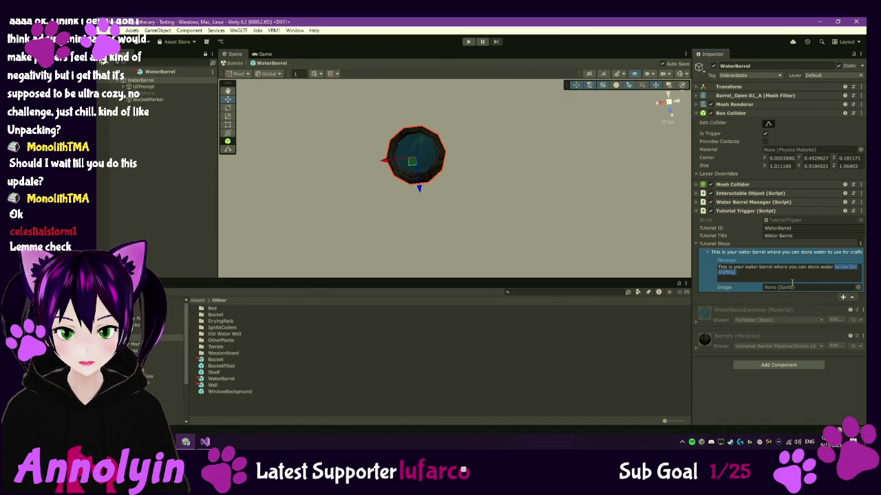
text(.)
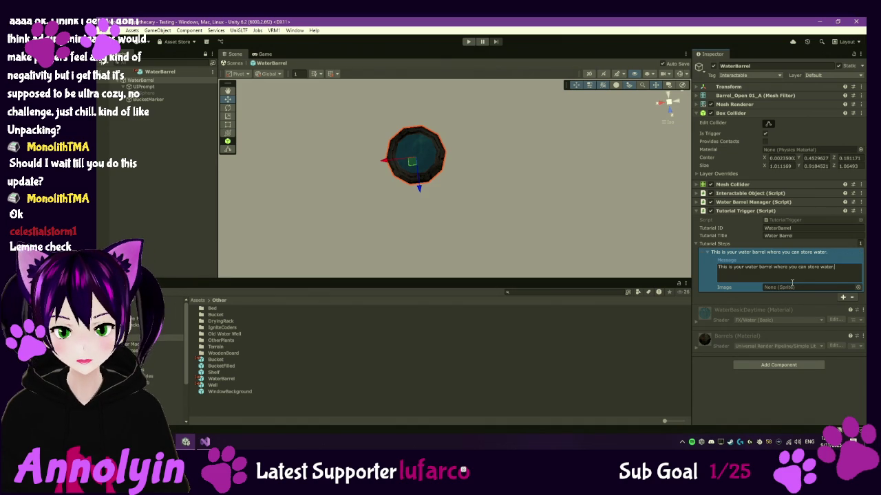
Add the line 'To collect water pick up the nearby bucket and take it to the well.'.
key(Return)
text(To colle)
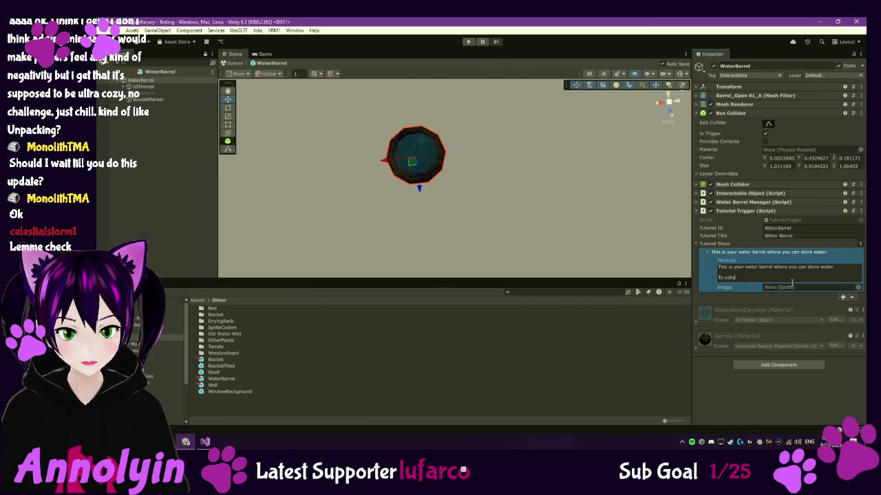
key(BackSpace)
key(BackSpace)
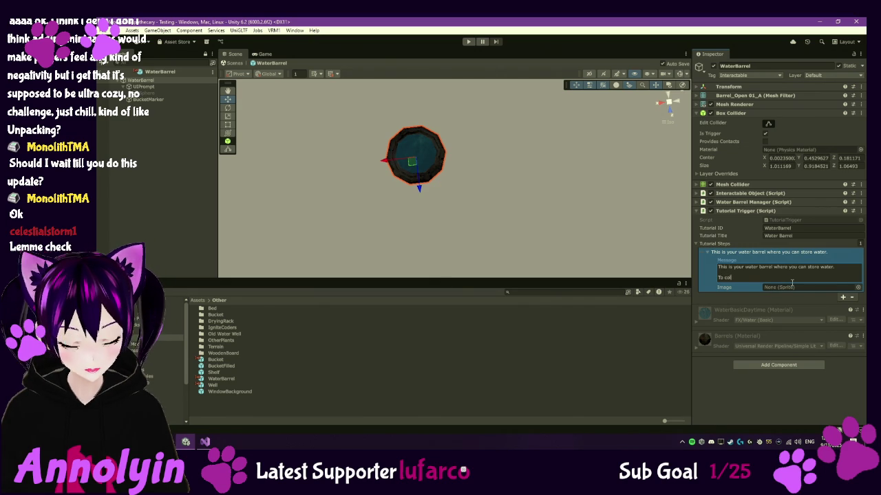
text(ect water )
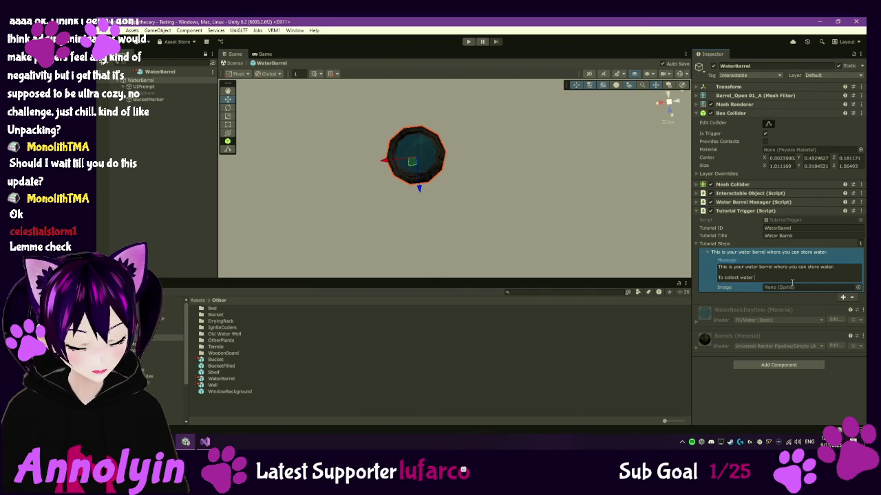
text(pick up the)
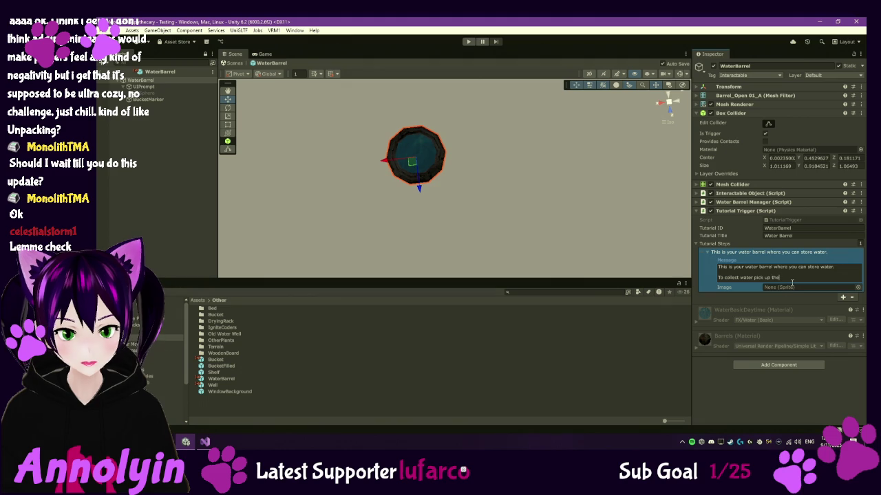
text( nearby buck)
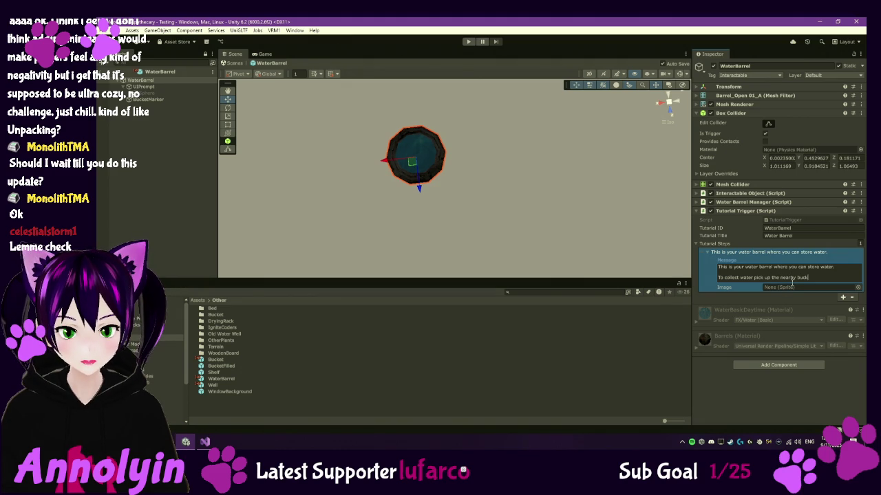
text(et)
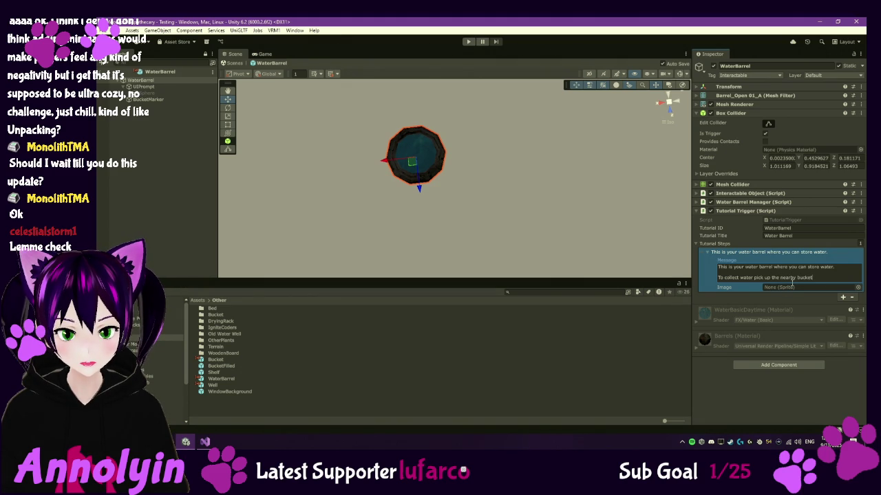
text( and take )
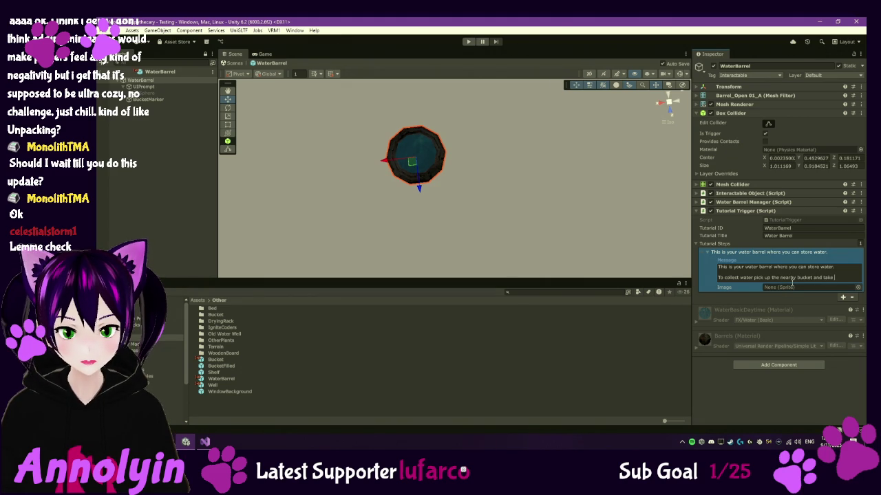
text(it to the well.)
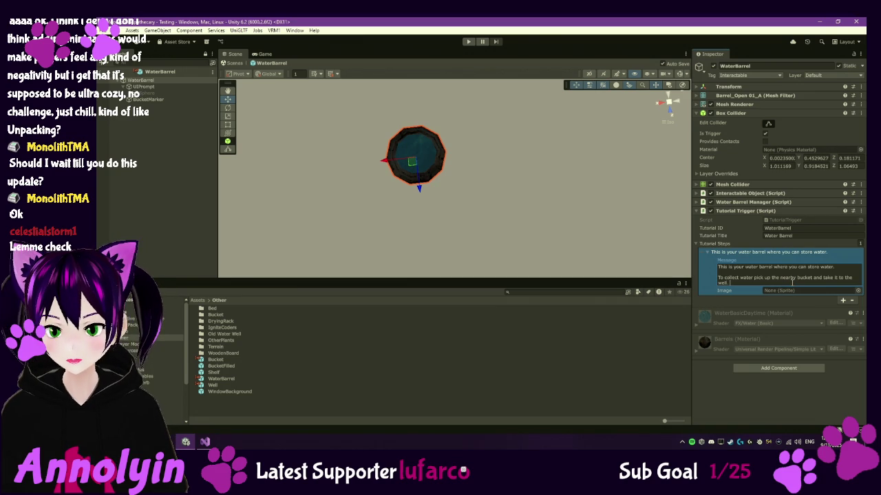
click(858, 291)
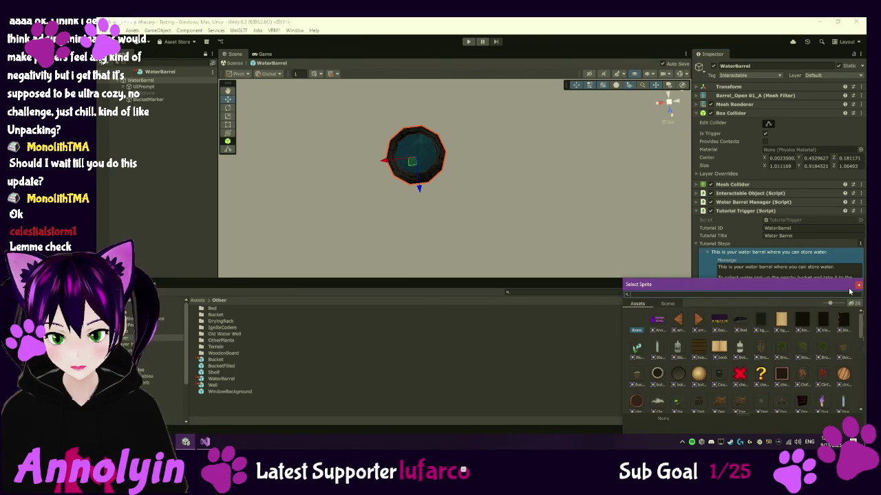
Set the step image to BucketEmpty, then exit WaterBarrel prefab mode to the Testing scene.
double_click(843, 349)
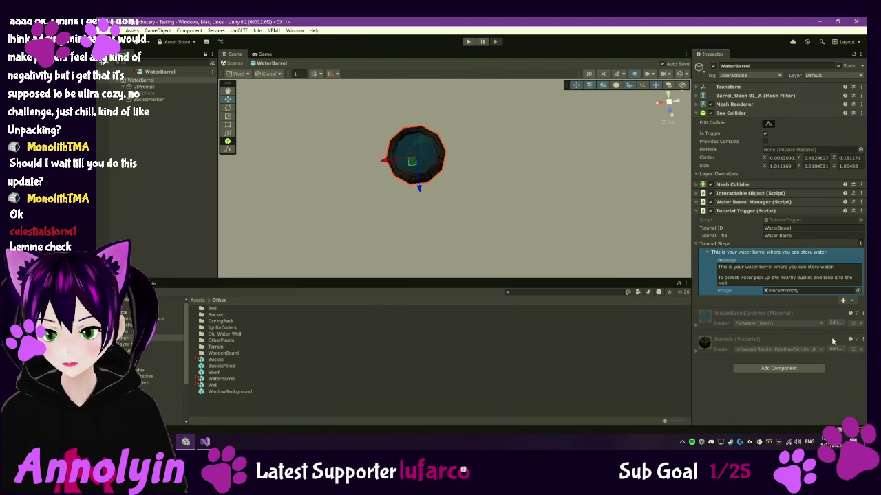
click(858, 291)
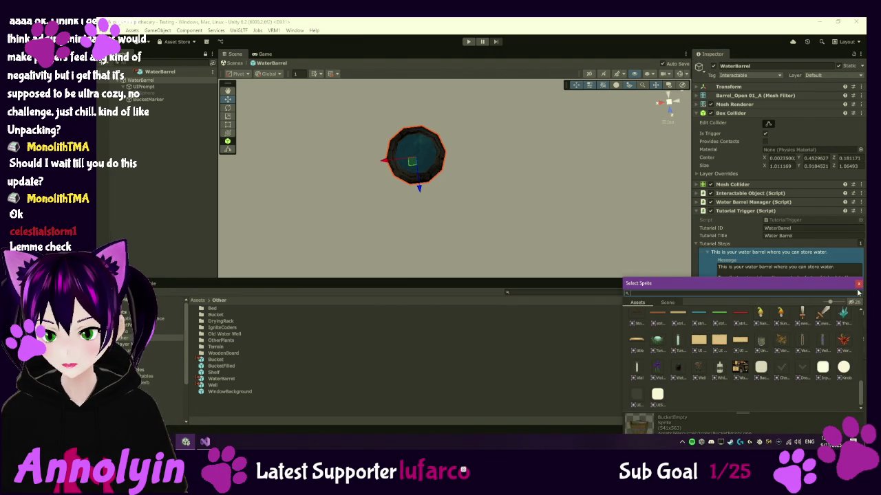
click(858, 284)
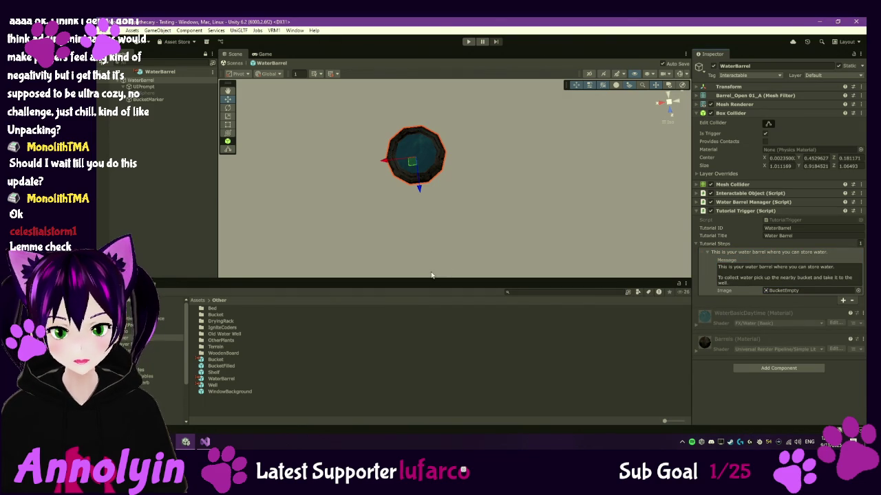
click(153, 160)
click(104, 72)
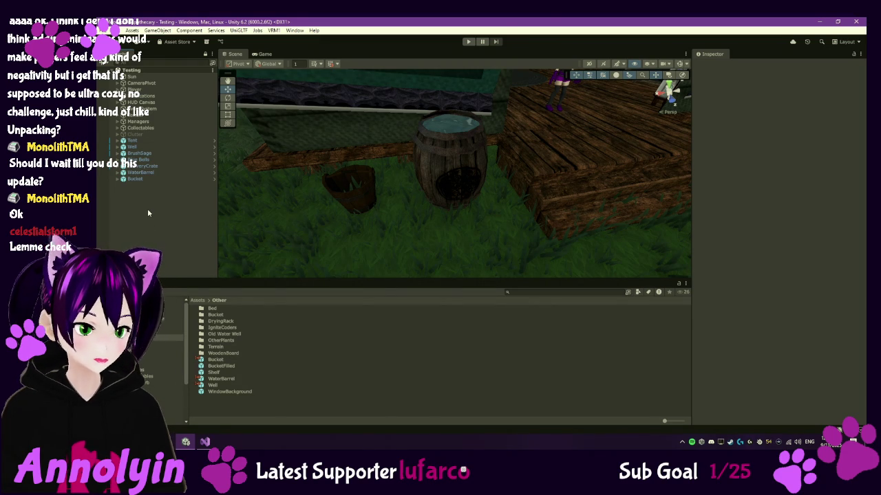
Build the Windows player into the Desktop MoongroveBuild folder from Build Profiles, then minimise Unity.
click(107, 30)
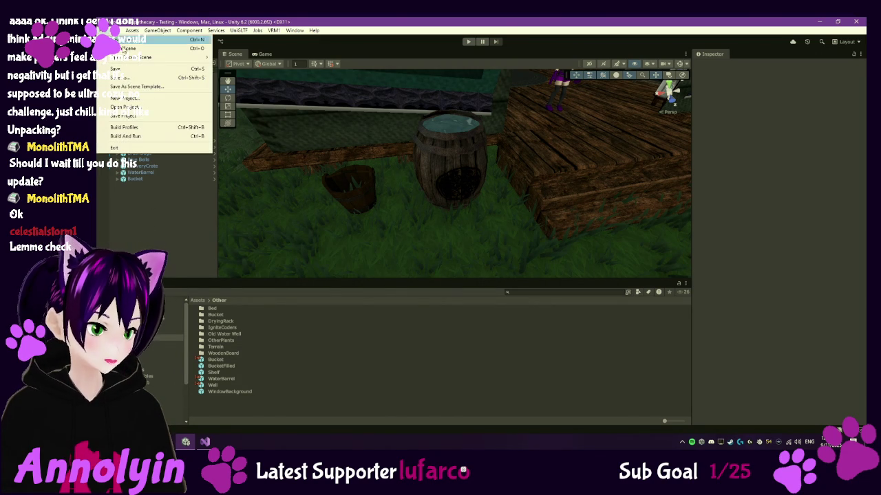
click(148, 128)
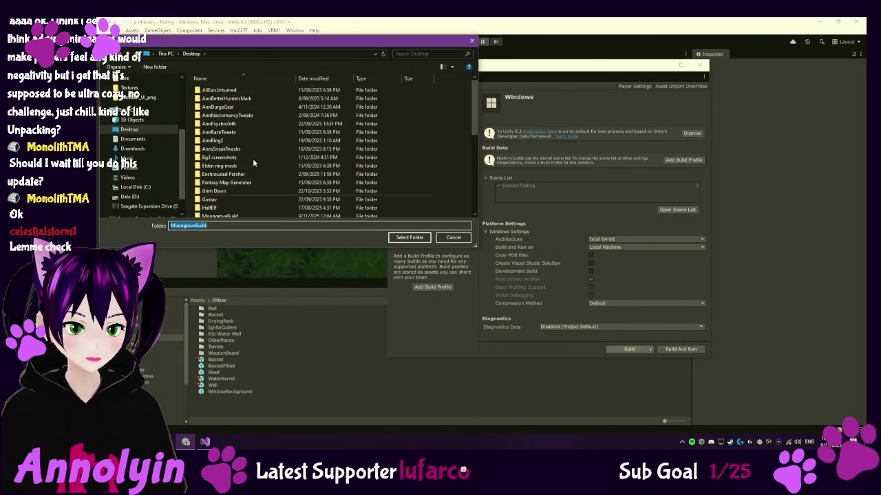
click(403, 235)
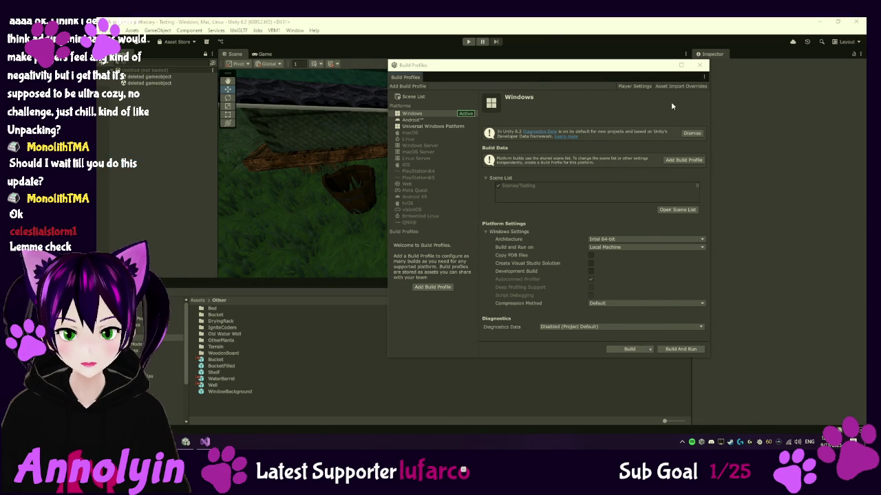
click(820, 21)
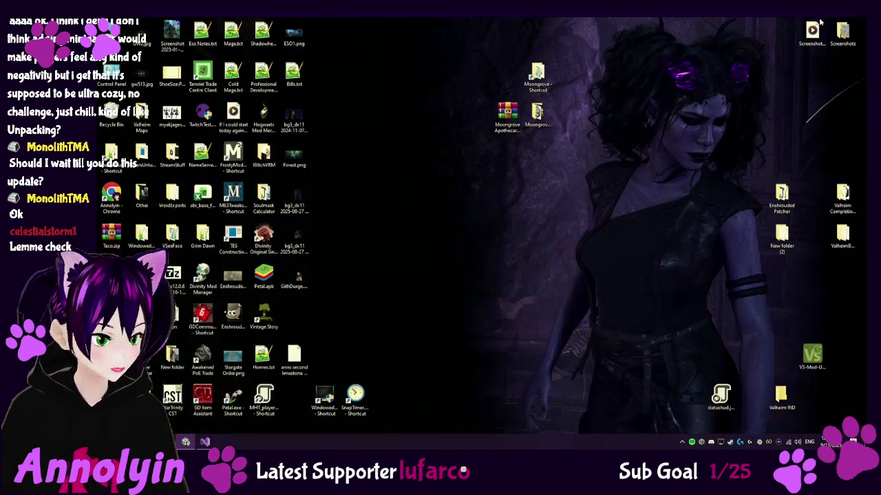
Add the new build files into Moongrove Apothecary - Alpha.zip and confirm the update.
double_click(507, 114)
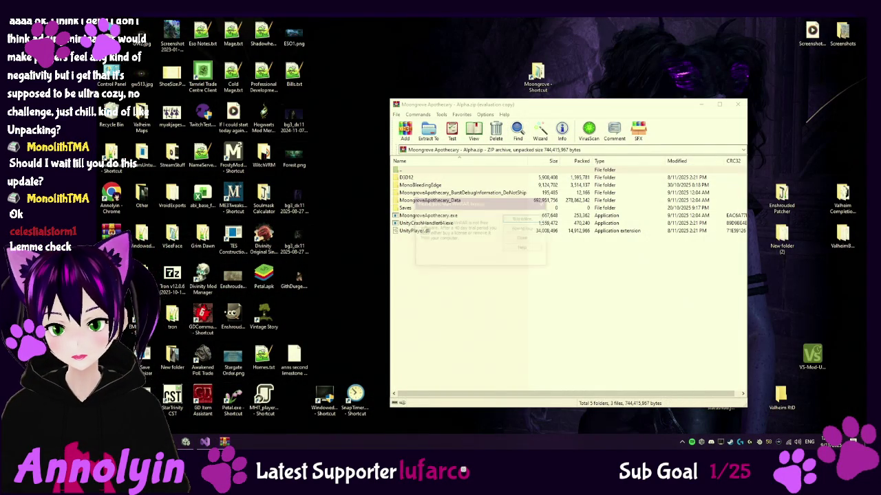
click(525, 239)
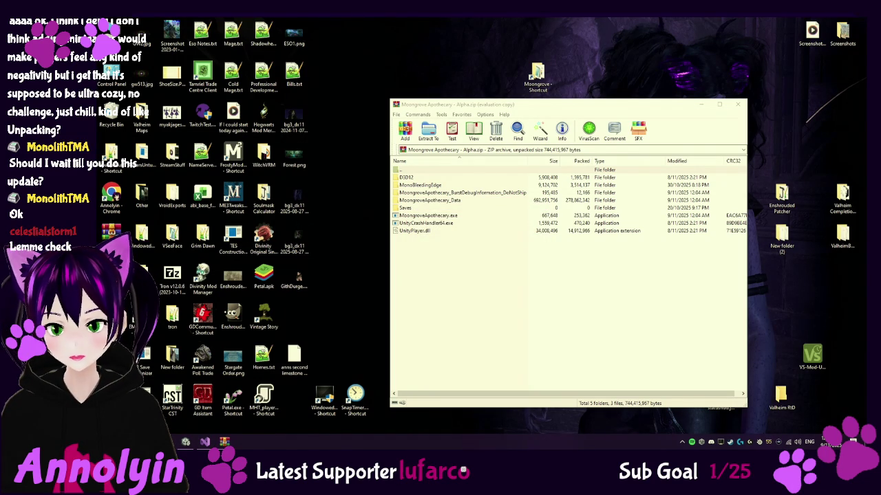
drag(622, 310, 622, 311)
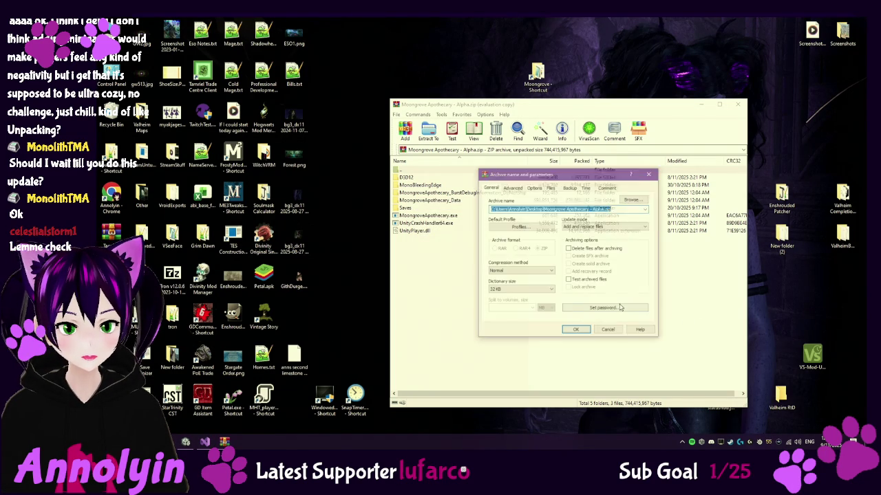
click(580, 335)
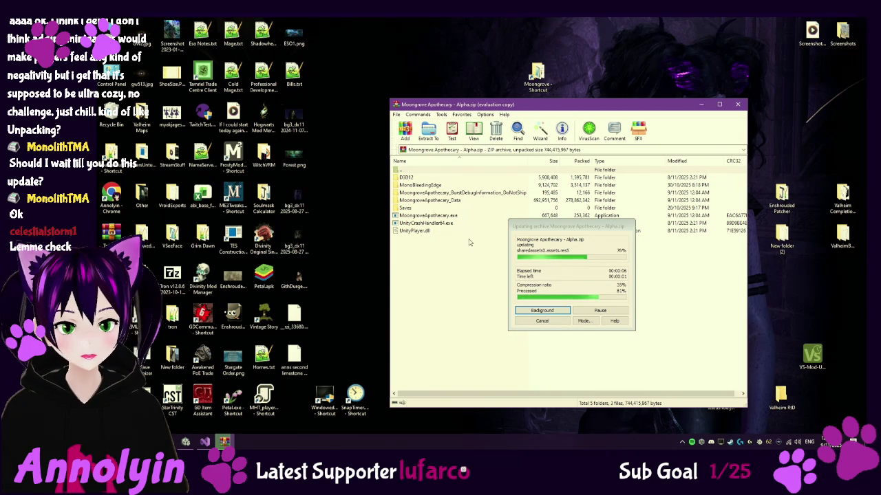
Delete the MoongroveApothecary_BurstDebugInformation_DoNotShip folder from the archive.
click(480, 194)
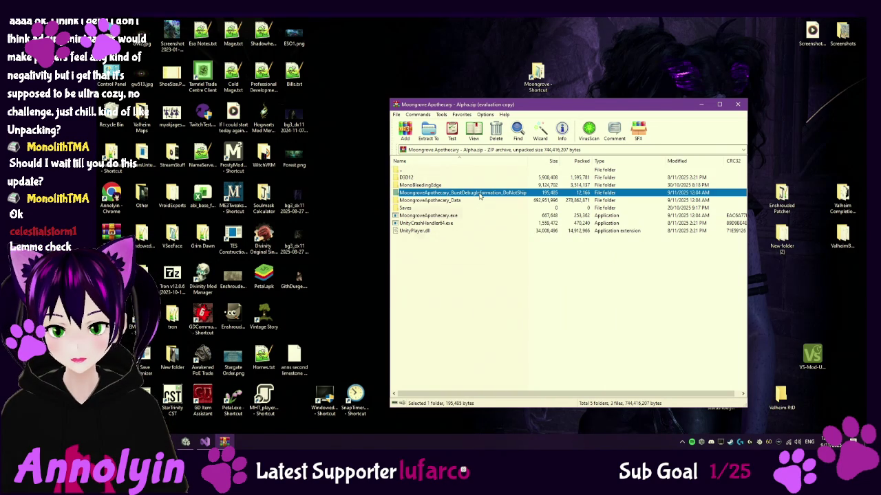
key(Delete)
click(511, 256)
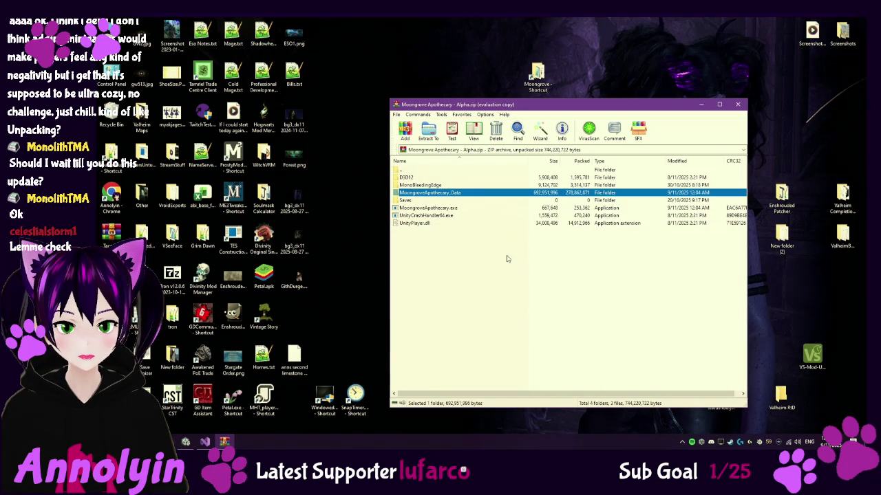
Close the archive, place the zip beside the Moongrove shortcuts, and switch to Google Drive.
click(738, 104)
mouse_move(295, 313)
mouse_down()
mouse_move(463, 142)
mouse_move(507, 119)
mouse_up()
key(alt+Tab)
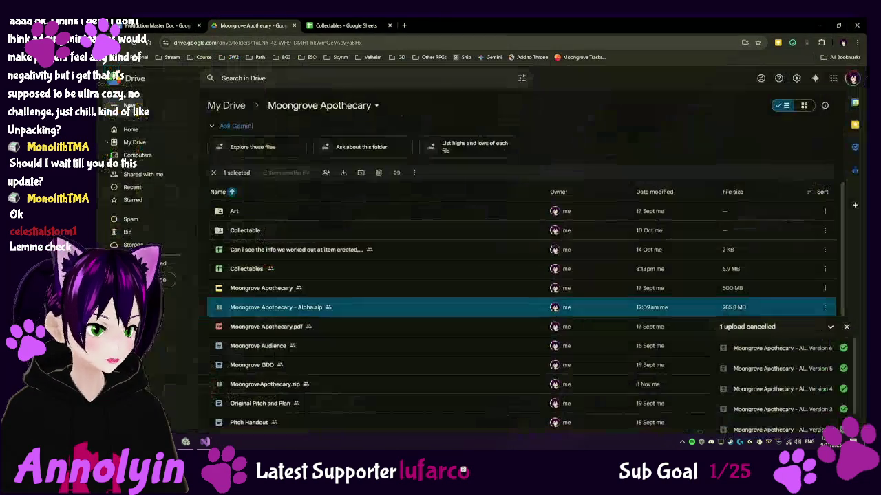
Start a file upload in the Drive folder and pick Moongrove Apothecary - Alpha.zip.
click(846, 328)
click(129, 112)
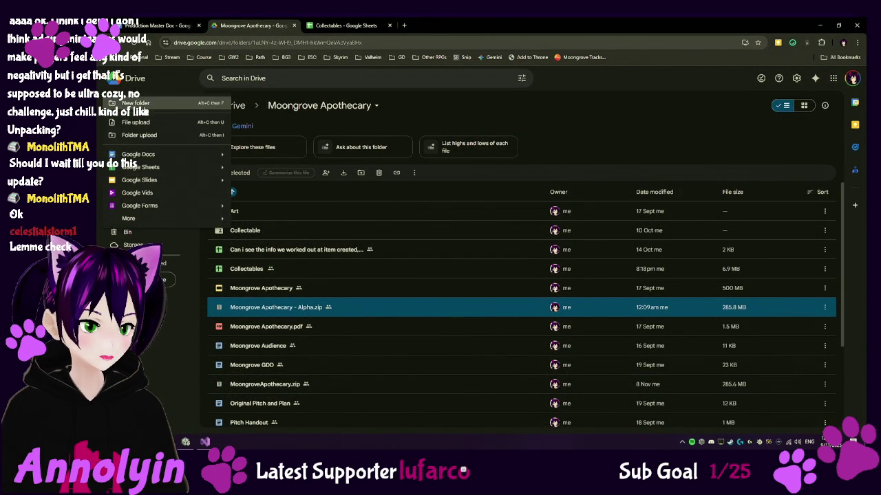
click(141, 121)
scroll(303, 153, down, 2)
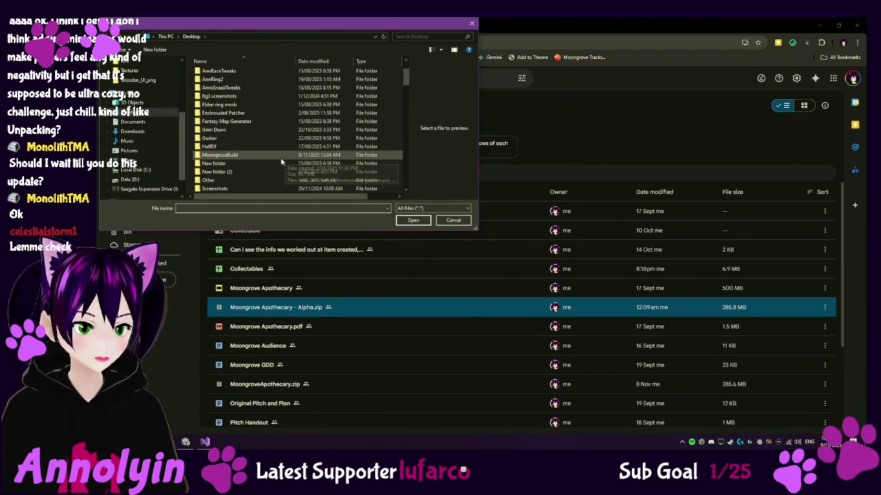
text(m)
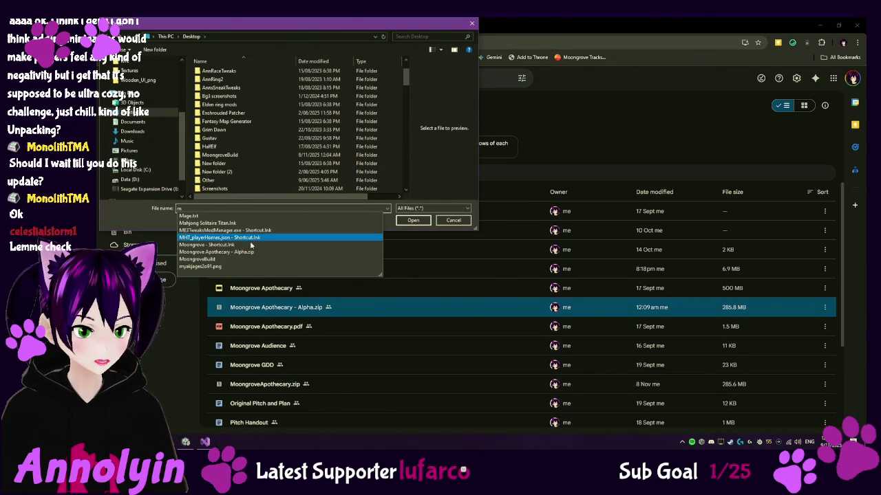
click(259, 252)
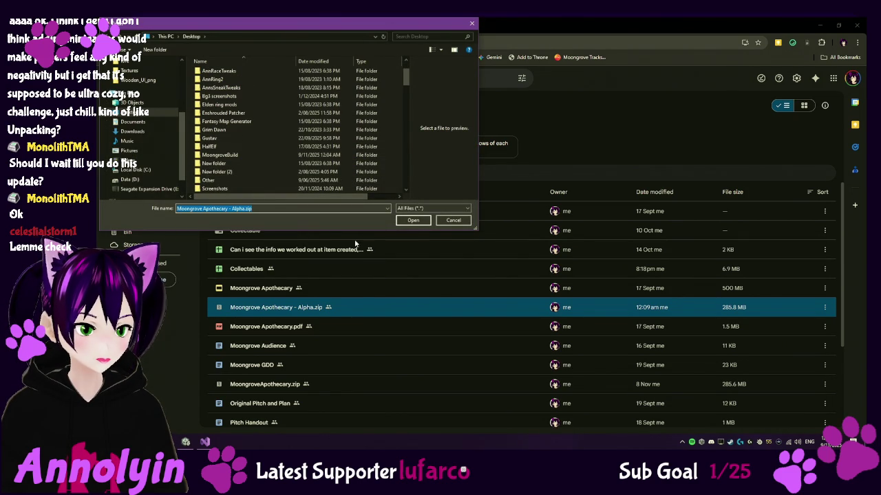
Upload the zip as a replacement of the existing file, then switch to the Production Master Doc.
click(411, 221)
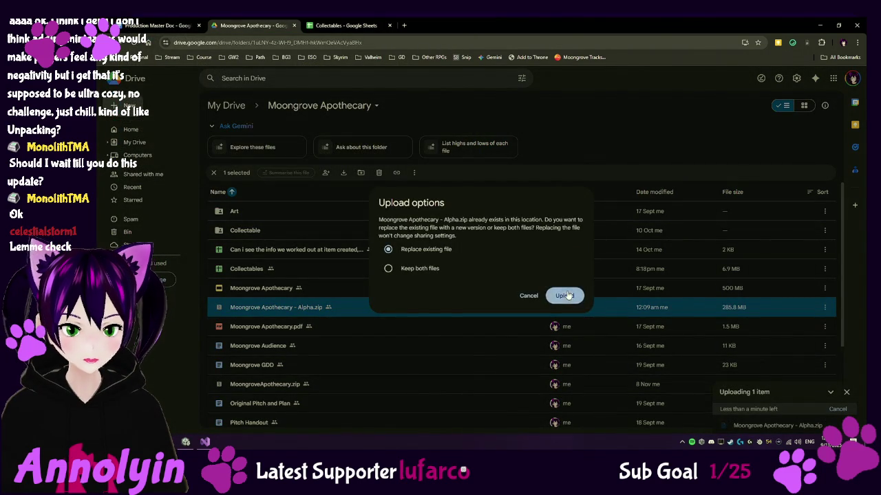
click(563, 296)
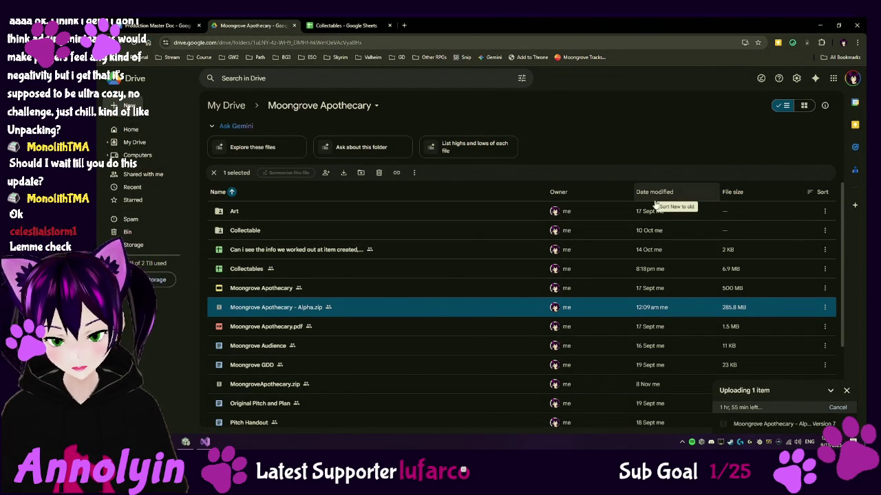
key(ctrl+Page_Up)
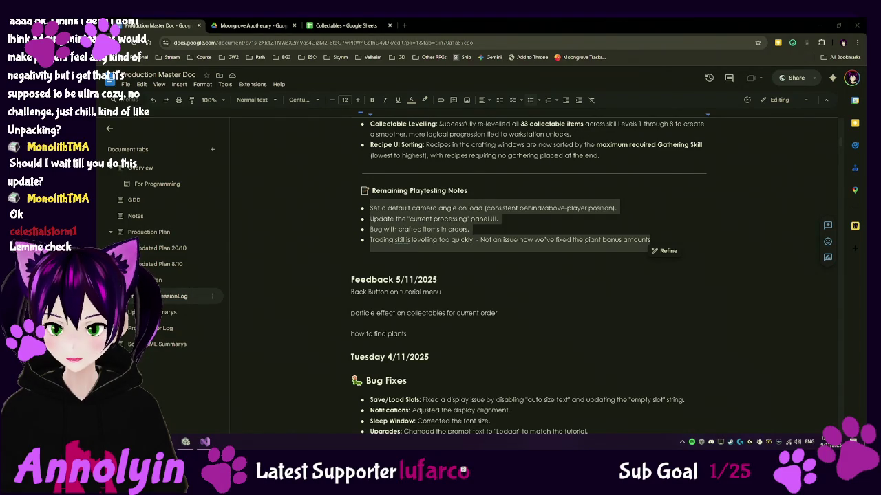
Scroll up through the Production Session Log, check the Collectables sheet, then return to Drive and Unity.
scroll(512, 308, up, 8)
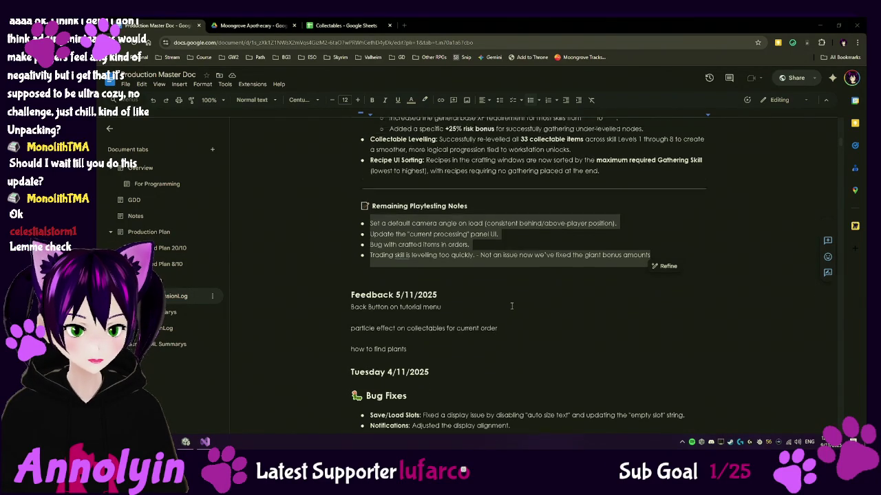
scroll(511, 307, up, 3)
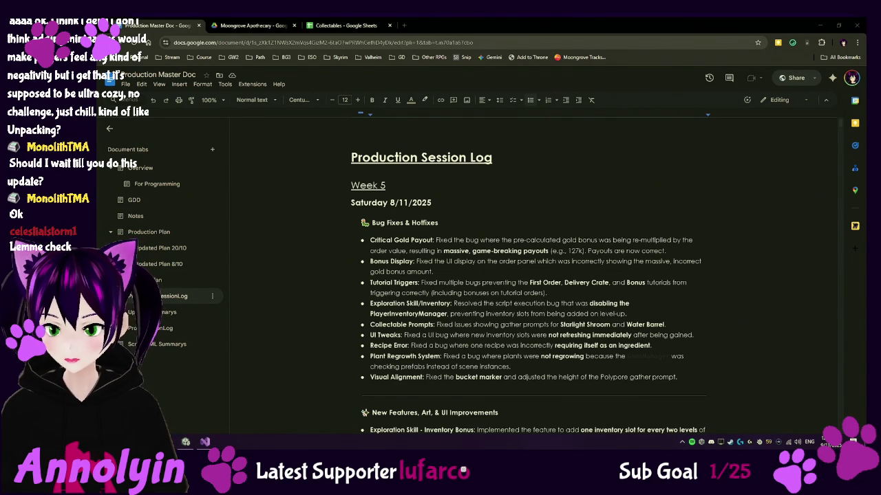
click(344, 25)
click(244, 26)
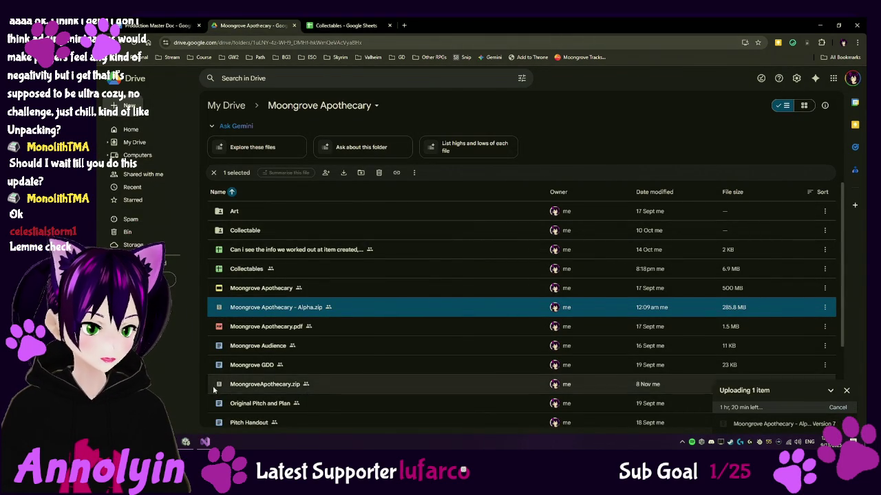
click(186, 441)
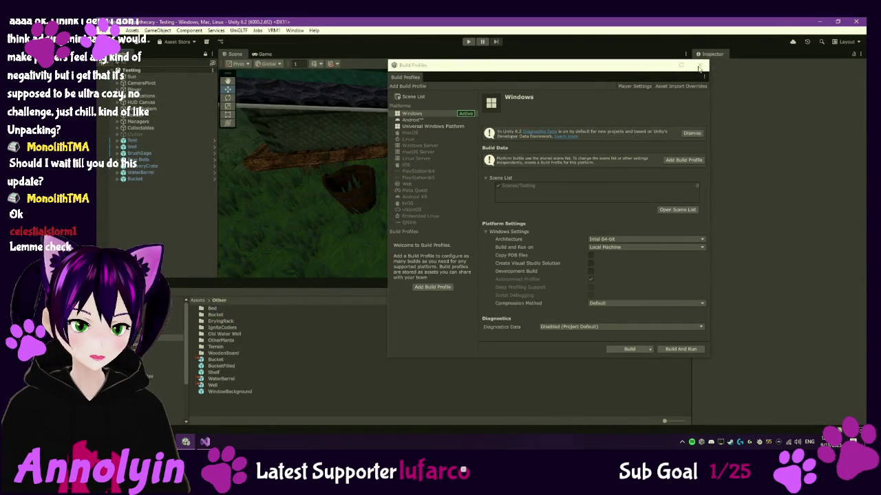
Close Unity's Build Profiles window and go back to Google Drive in the browser.
click(107, 215)
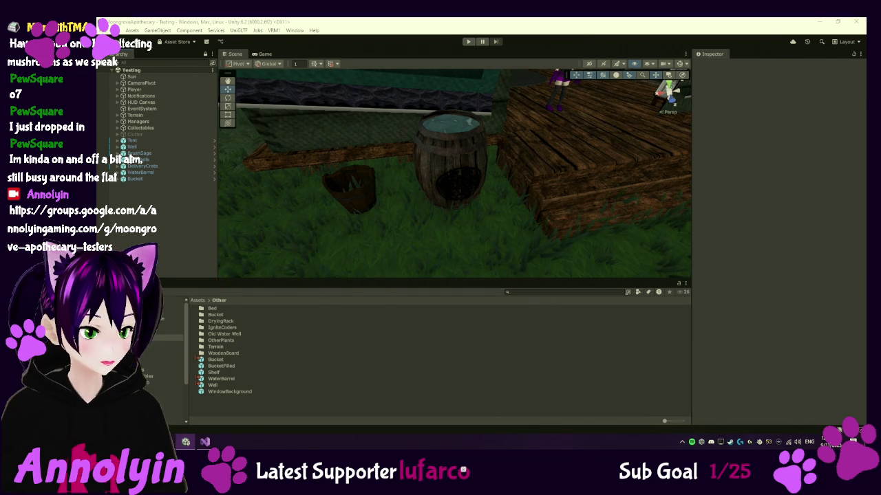
key(alt+Tab)
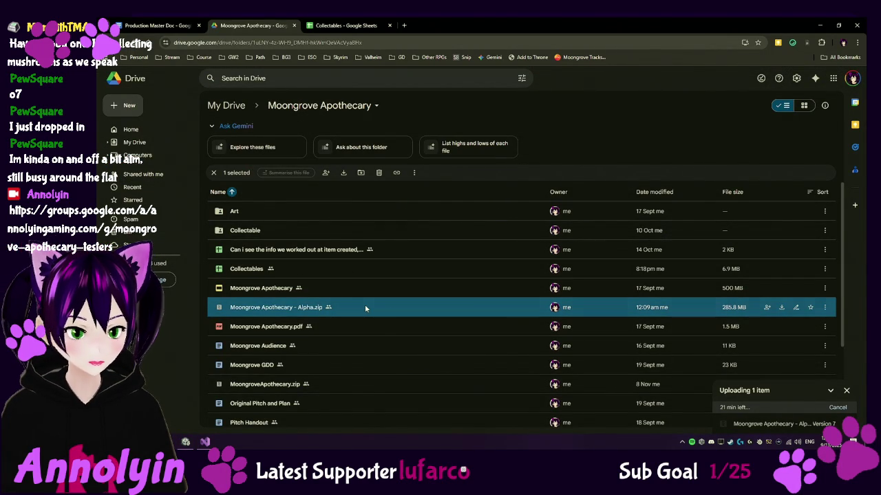
Copy the share link for Moongrove Apothecary - Alpha.zip via Share > Copy link.
right_click(365, 304)
mouse_move(483, 249)
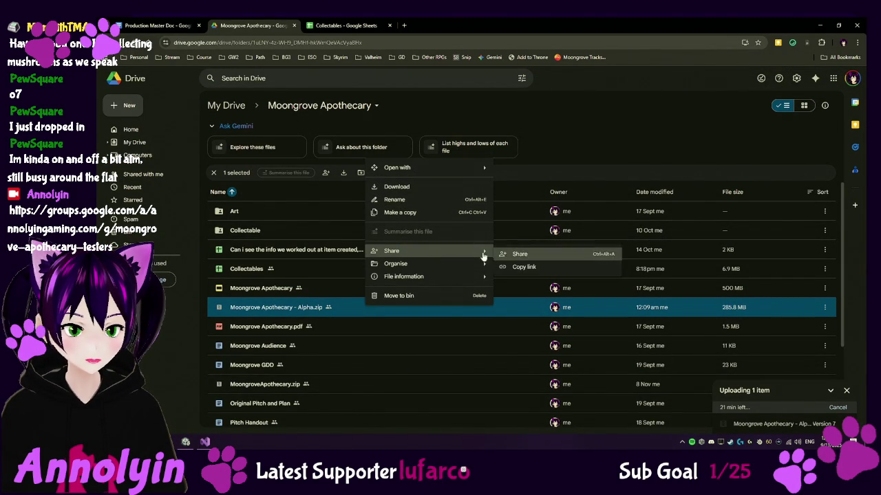
click(511, 264)
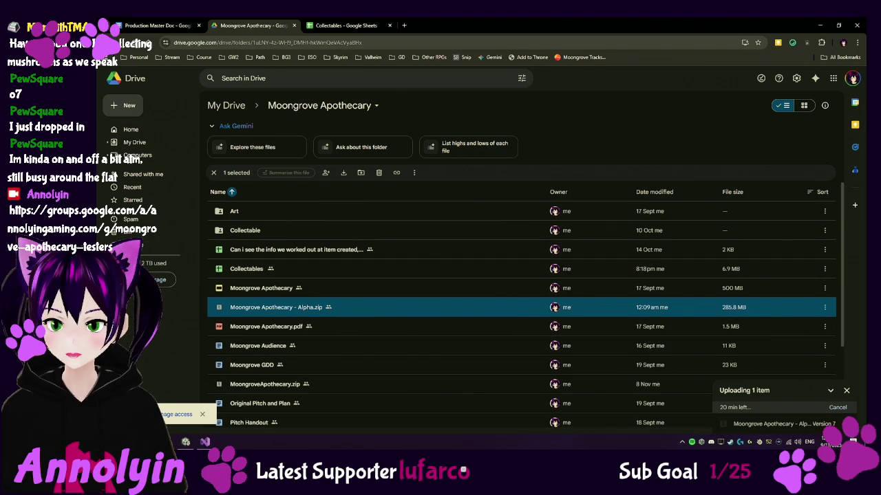